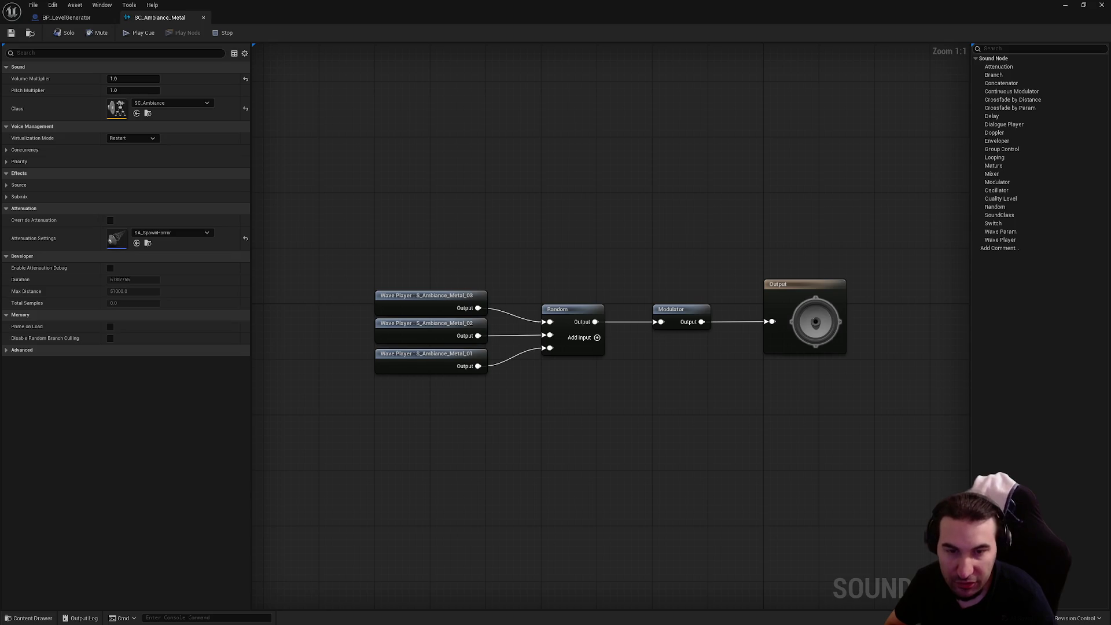
Minimize the Unreal windows and launch Audacity from the Outils folder with creaking-metal-slow loaded.
key(super+Down)
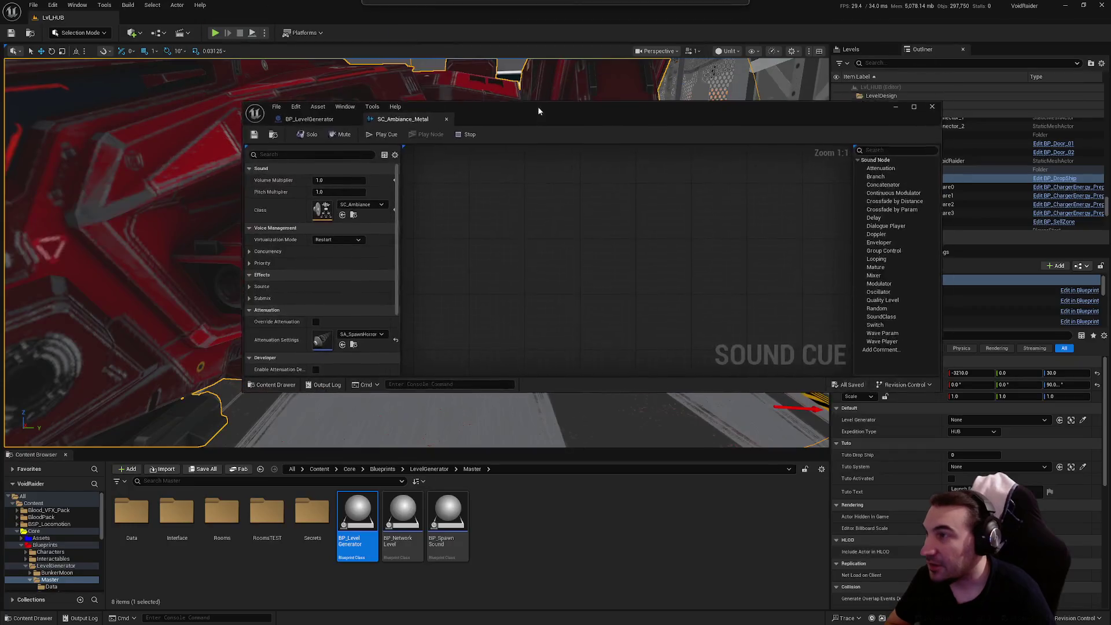
key(super+Down)
double_click(796, 18)
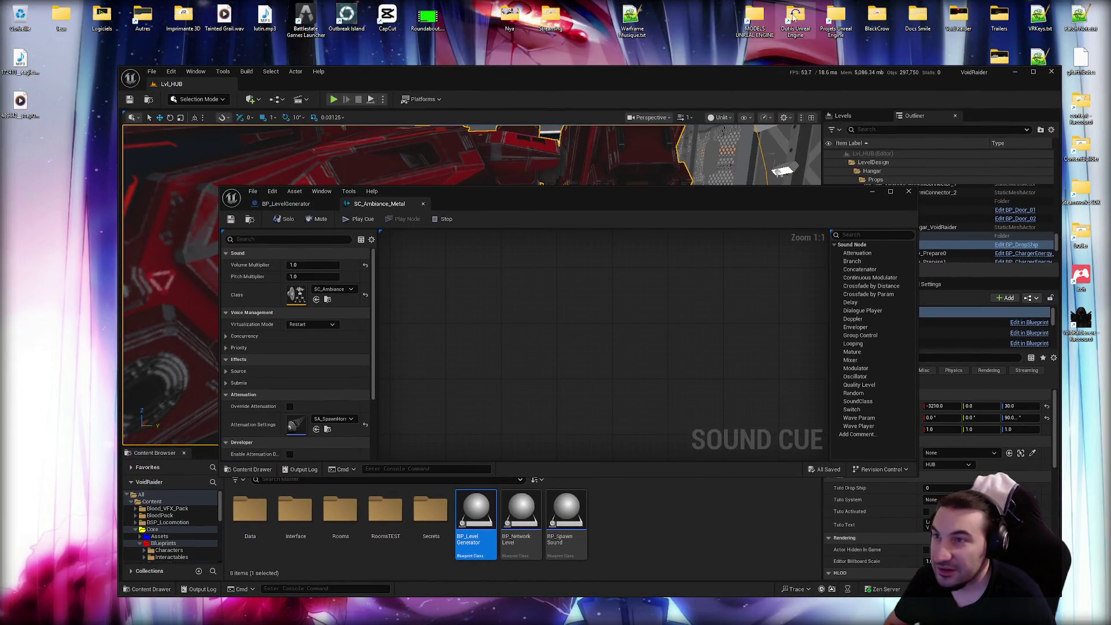
double_click(435, 218)
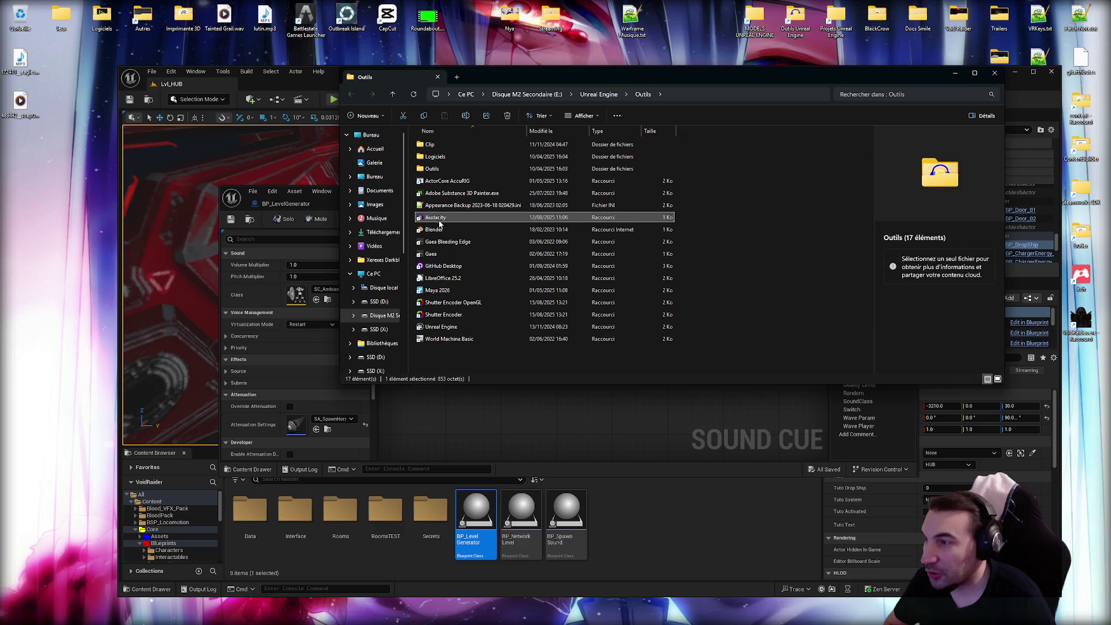
click(994, 72)
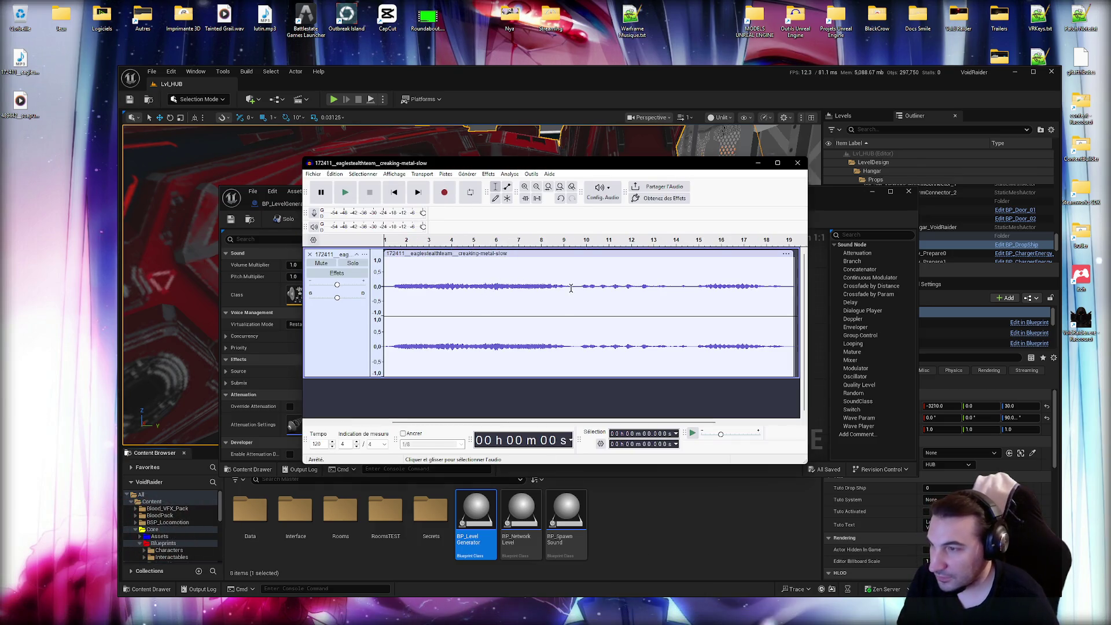
Delete the clip's tail after about 16.6 s and its silent lead-in, with Audacity maximized.
drag(572, 291, 797, 291)
key(Delete)
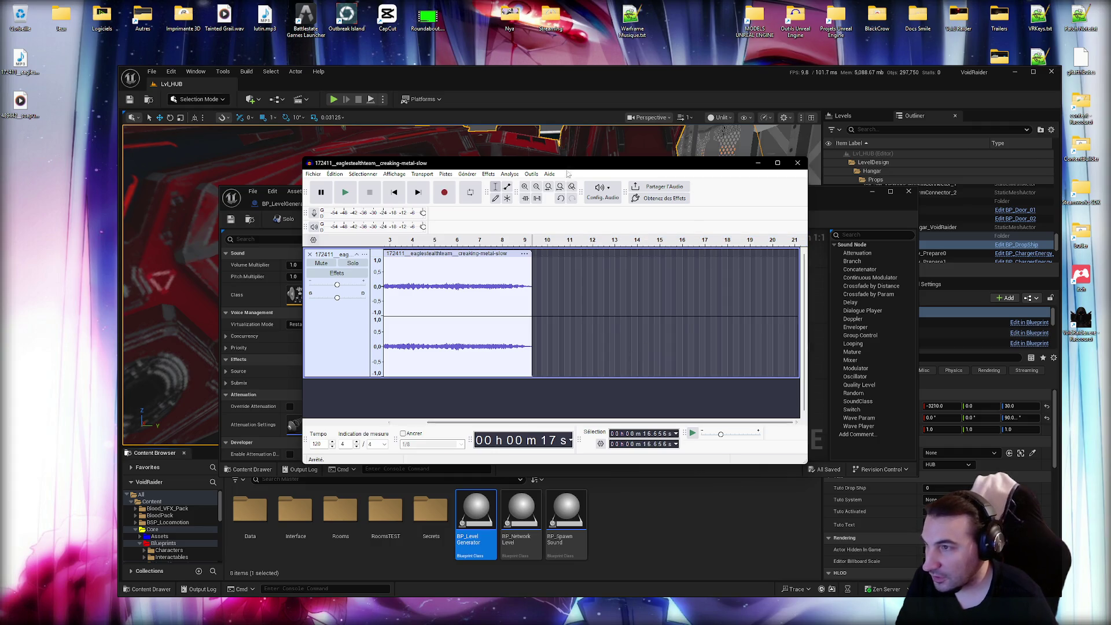
click(777, 163)
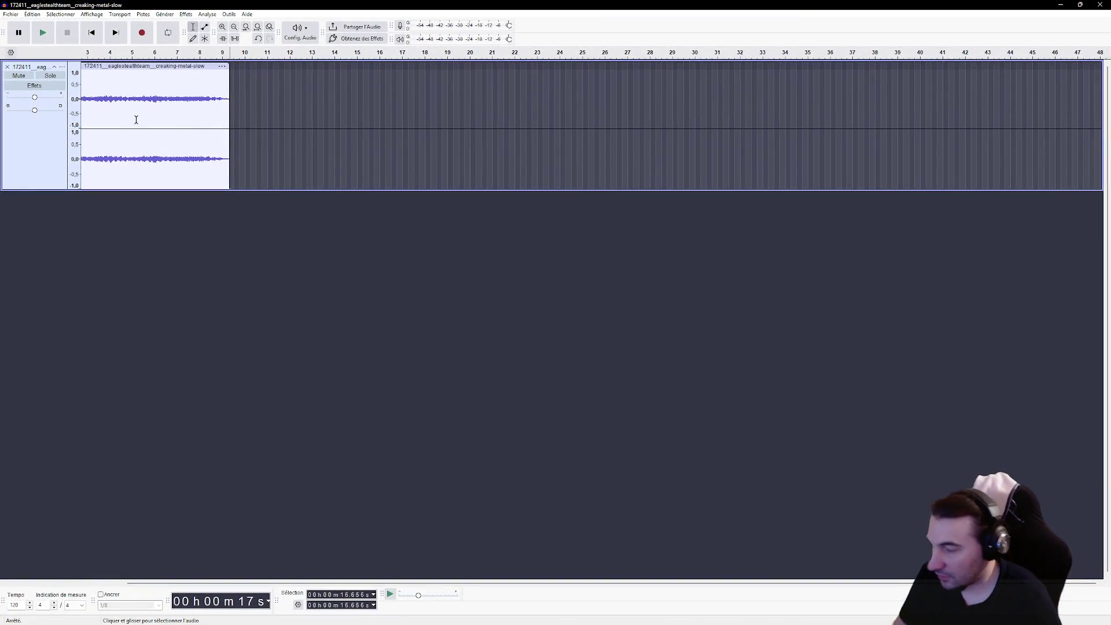
scroll(148, 119, left, 2)
ctrl+scroll(125, 124, up, 3)
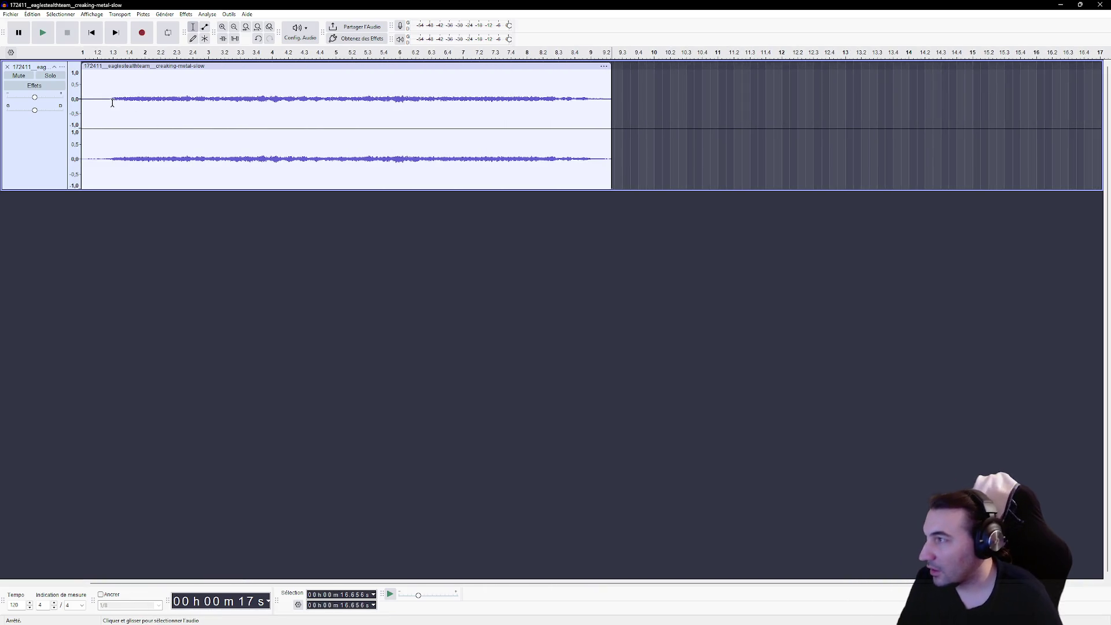
drag(112, 99, 81, 99)
key(Delete)
Audition the trimmed clip from the start and from around 7.5 seconds.
click(43, 33)
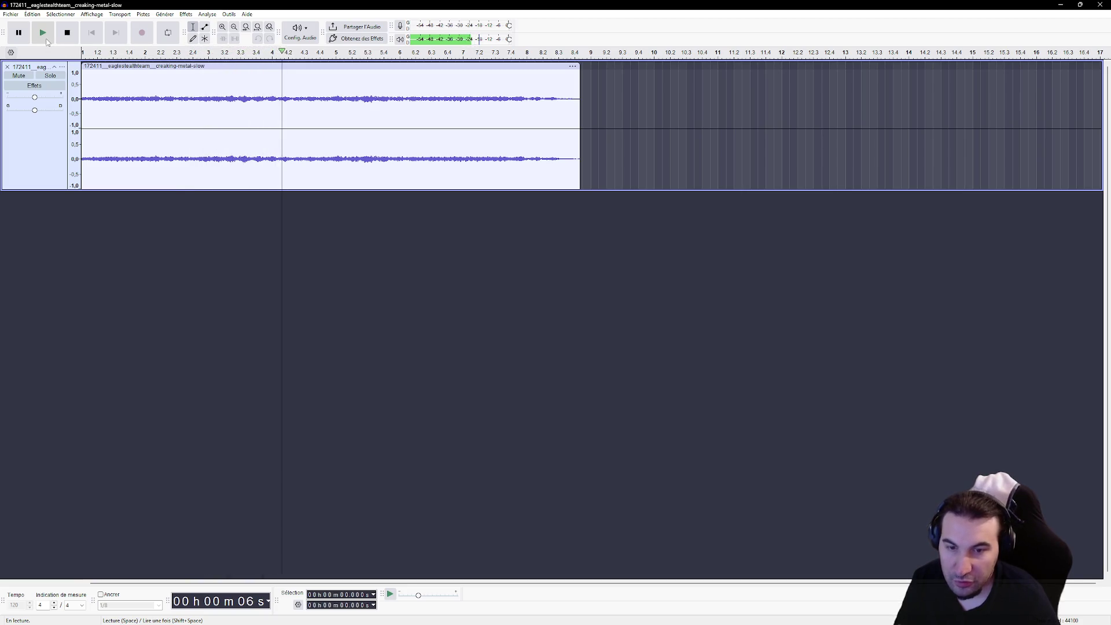
click(26, 30)
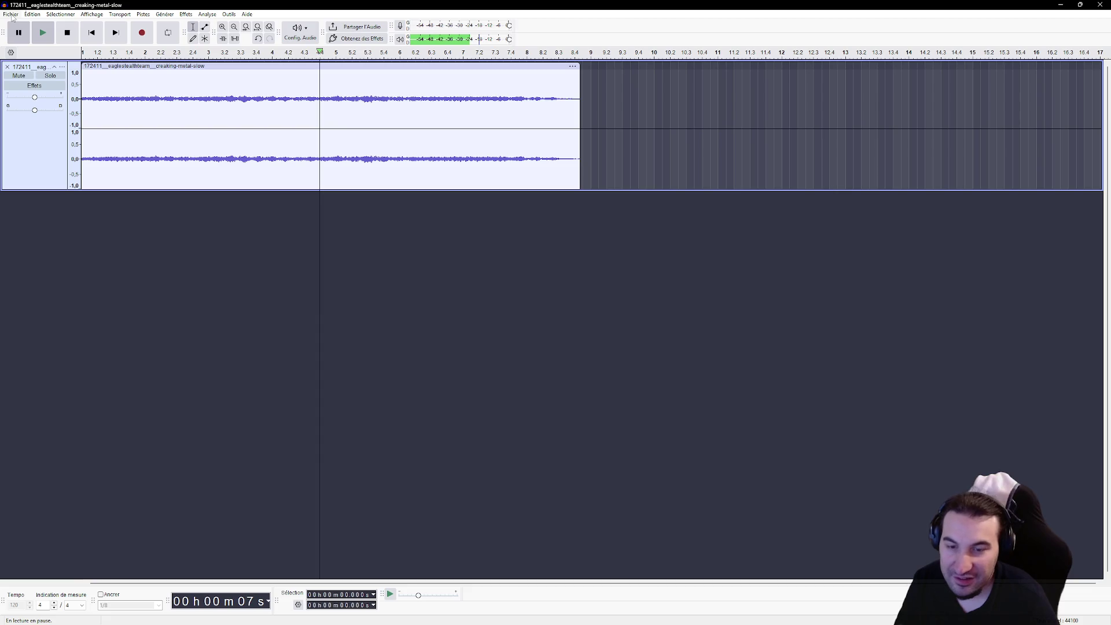
click(320, 110)
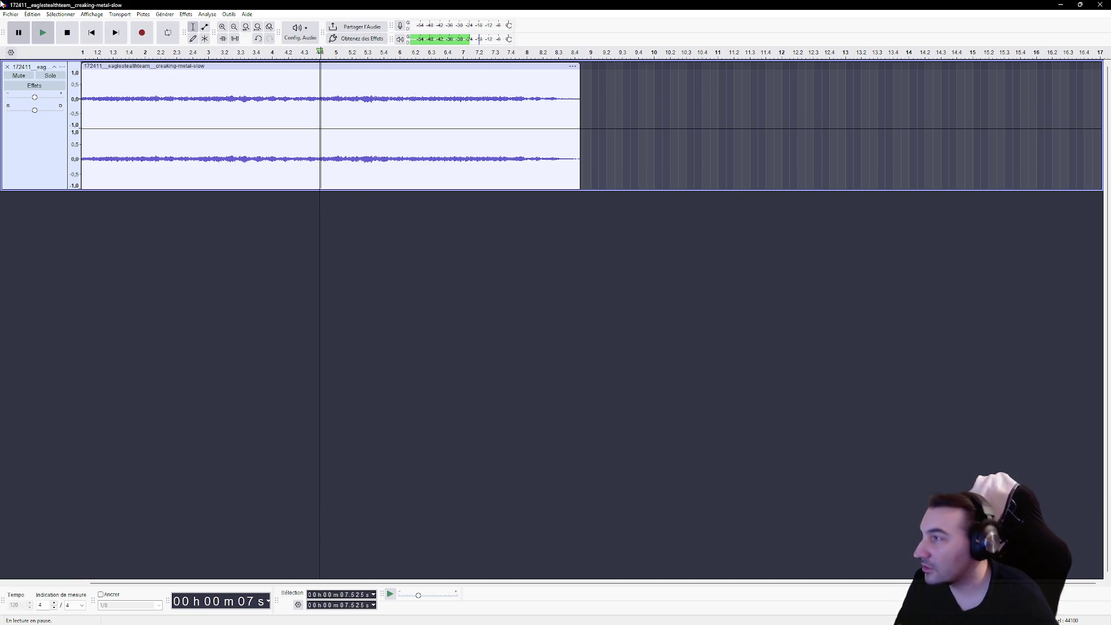
click(41, 33)
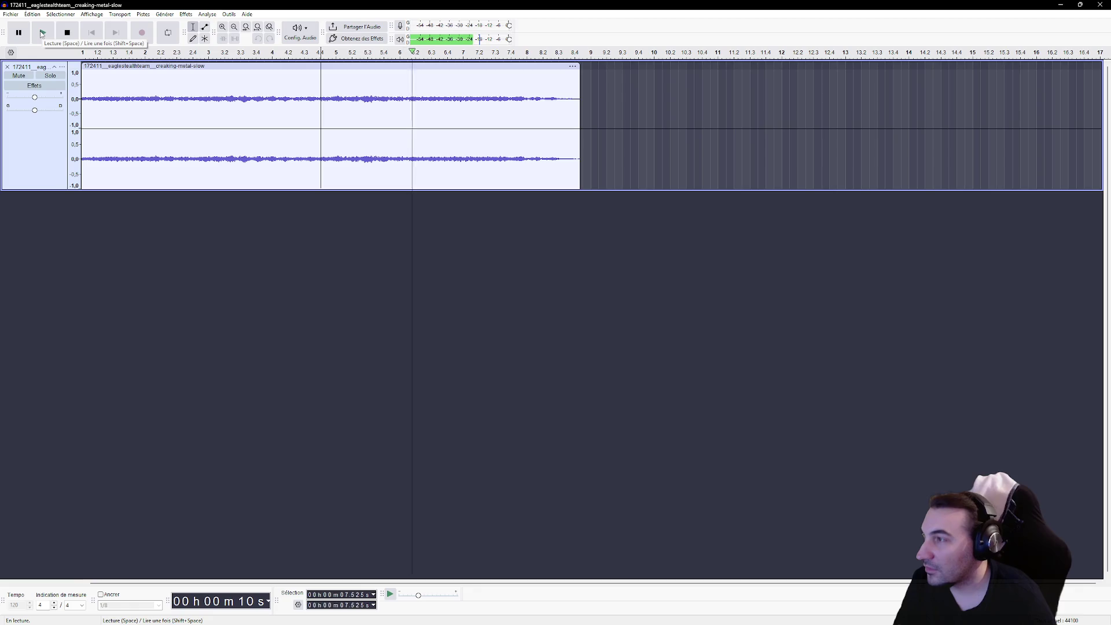
key(space)
key(space)
click(90, 96)
click(44, 34)
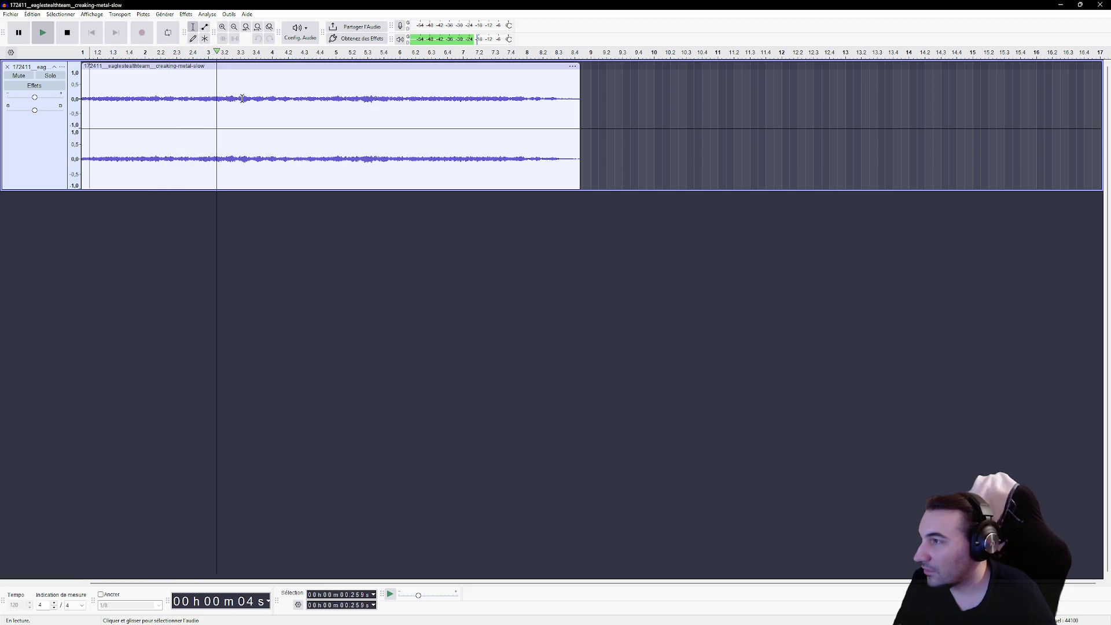
Select from about 7 seconds to the clip end and delete it.
mouse_move(250, 99)
mouse_down()
mouse_move(616, 135)
mouse_move(364, 136)
mouse_up()
click(426, 142)
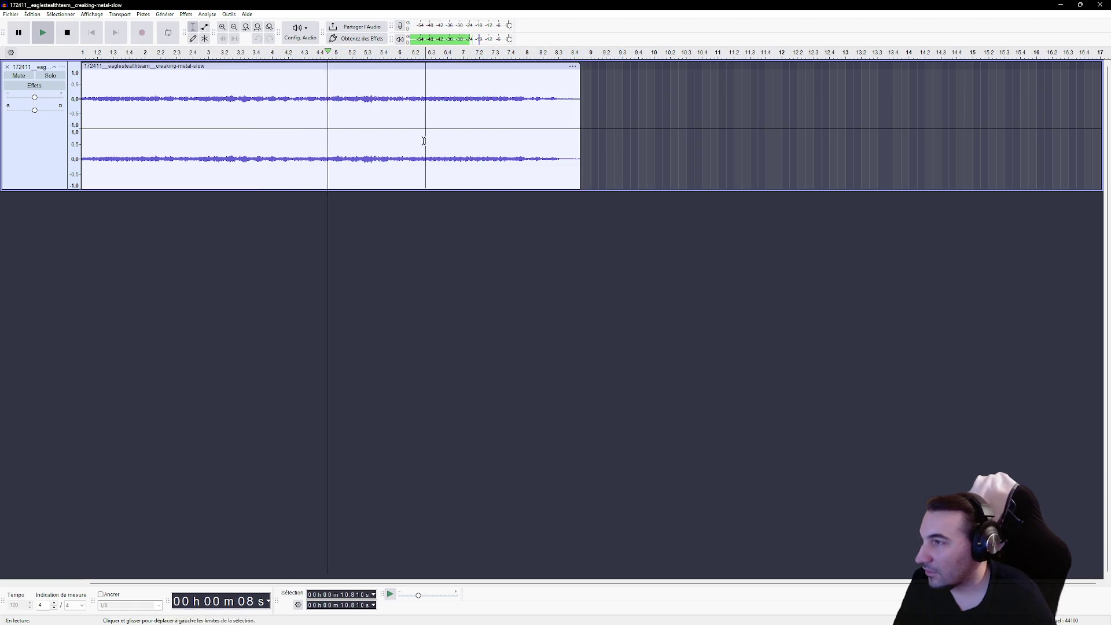
click(328, 135)
shift+click(608, 149)
key(Return)
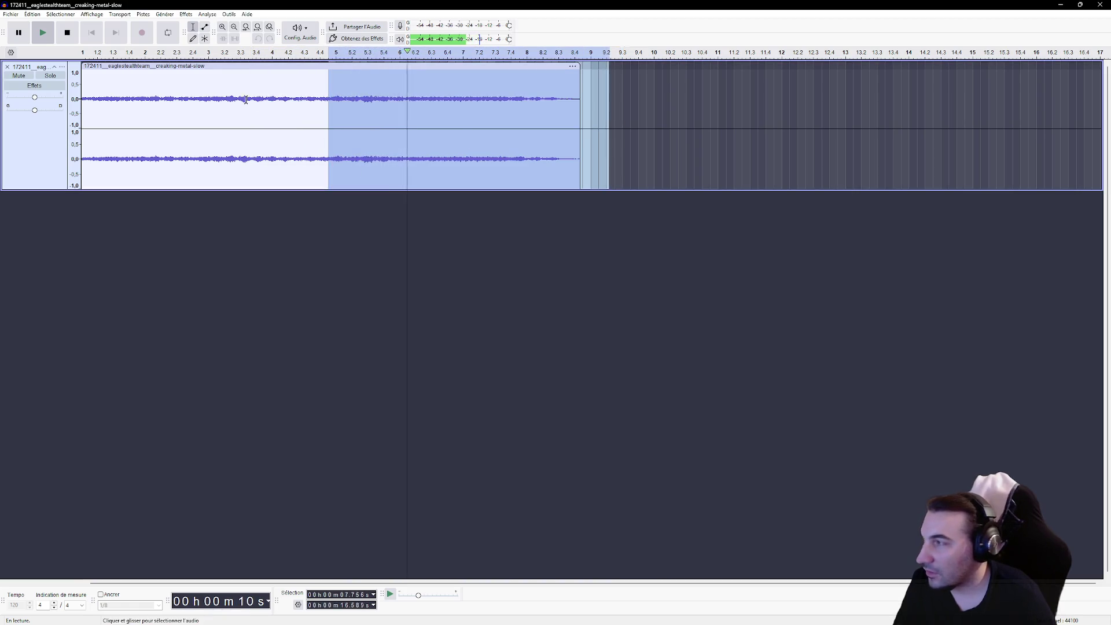
click(72, 34)
click(327, 128)
mouse_move(327, 129)
mouse_down()
mouse_move(329, 156)
mouse_move(687, 168)
mouse_up()
key(Delete)
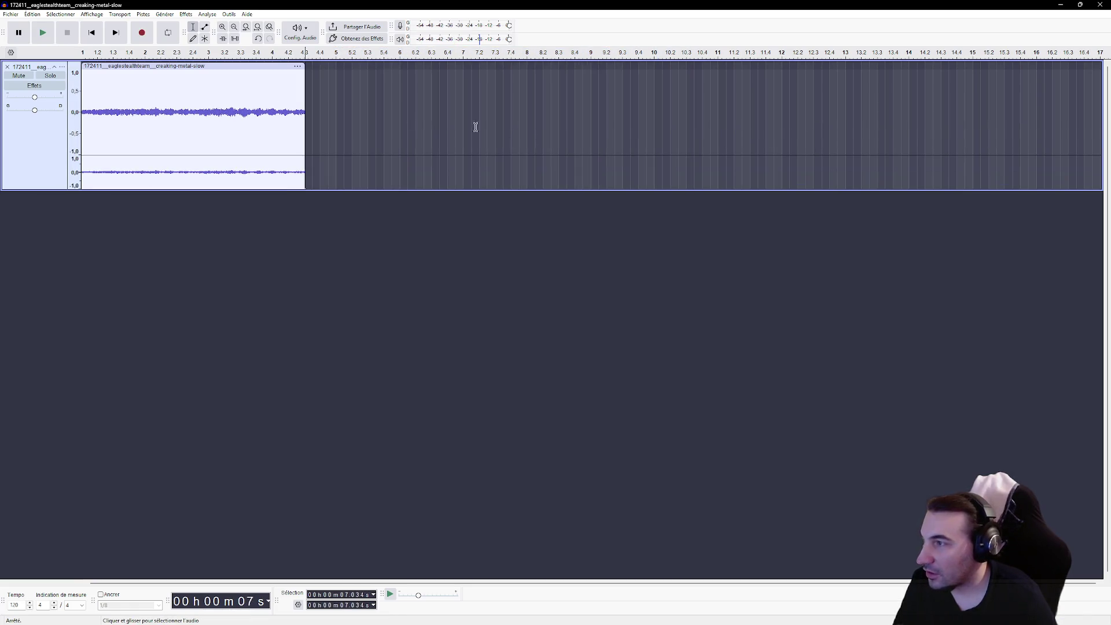
Apply Fondu en fermeture to the ending from about 3.4 s and play the clip.
drag(188, 129, 359, 144)
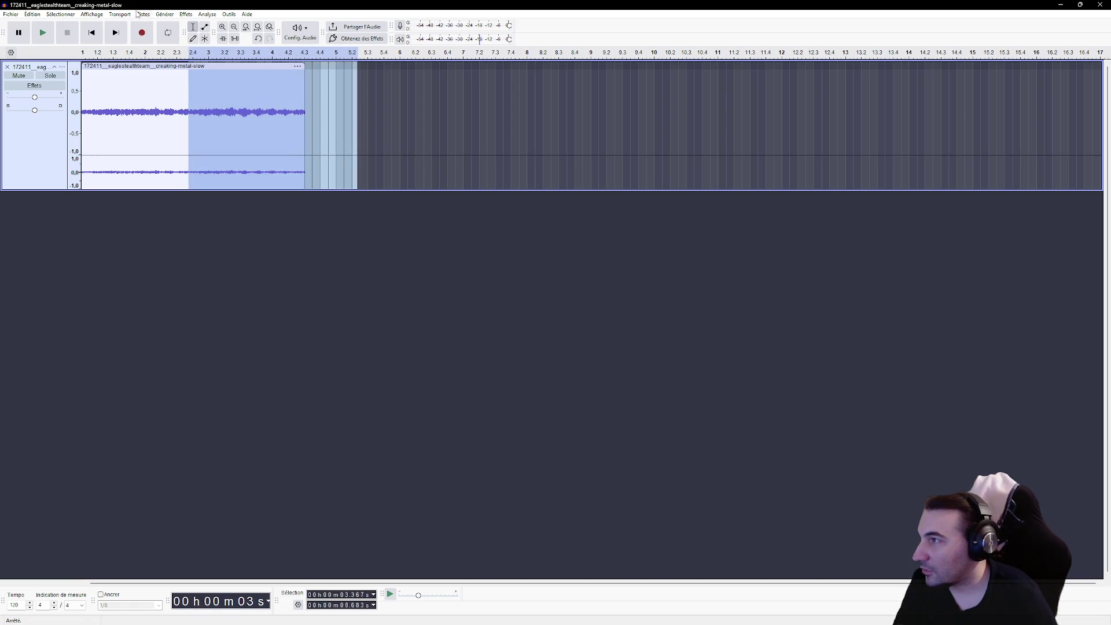
click(185, 14)
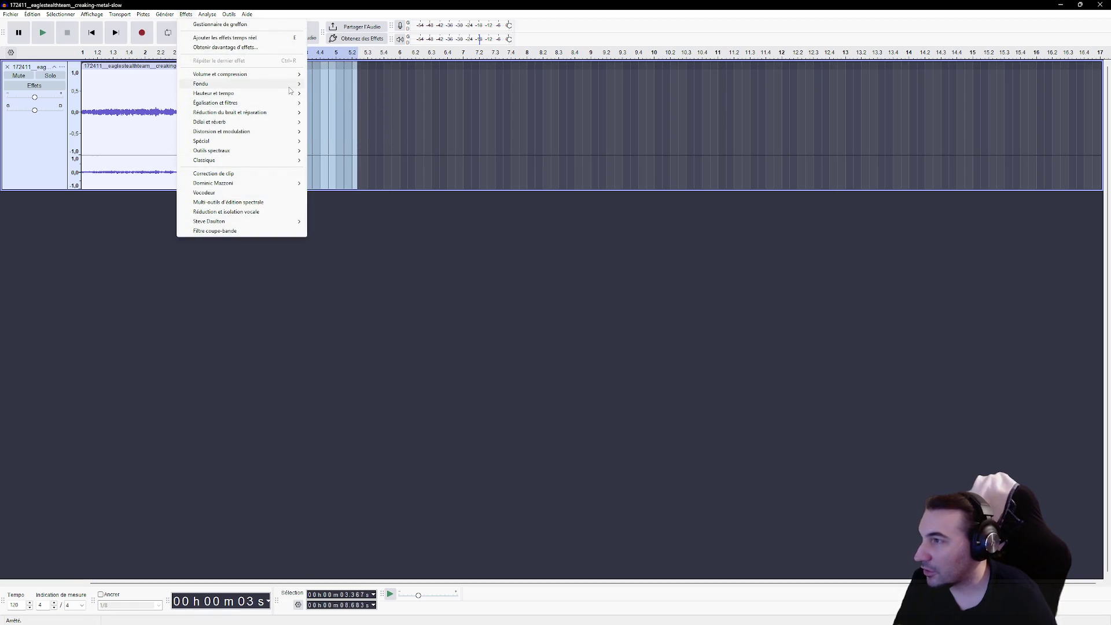
mouse_move(290, 87)
click(342, 84)
click(262, 128)
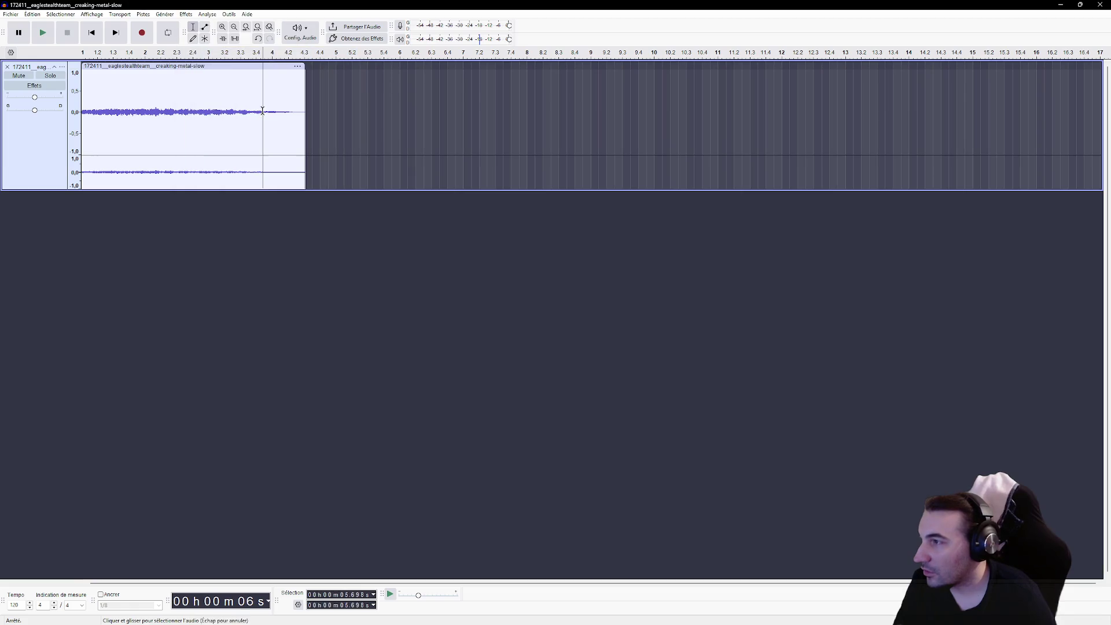
click(83, 115)
key(space)
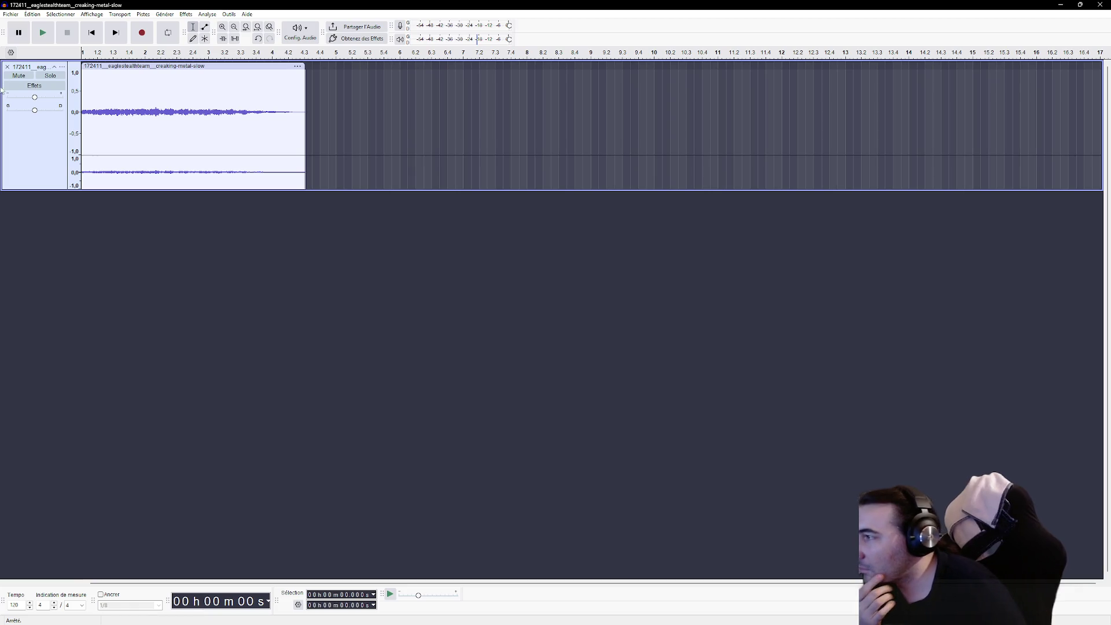
Apply Fondu en ouverture to the first 0.46 seconds and play the clip with both fades.
drag(96, 116, 82, 117)
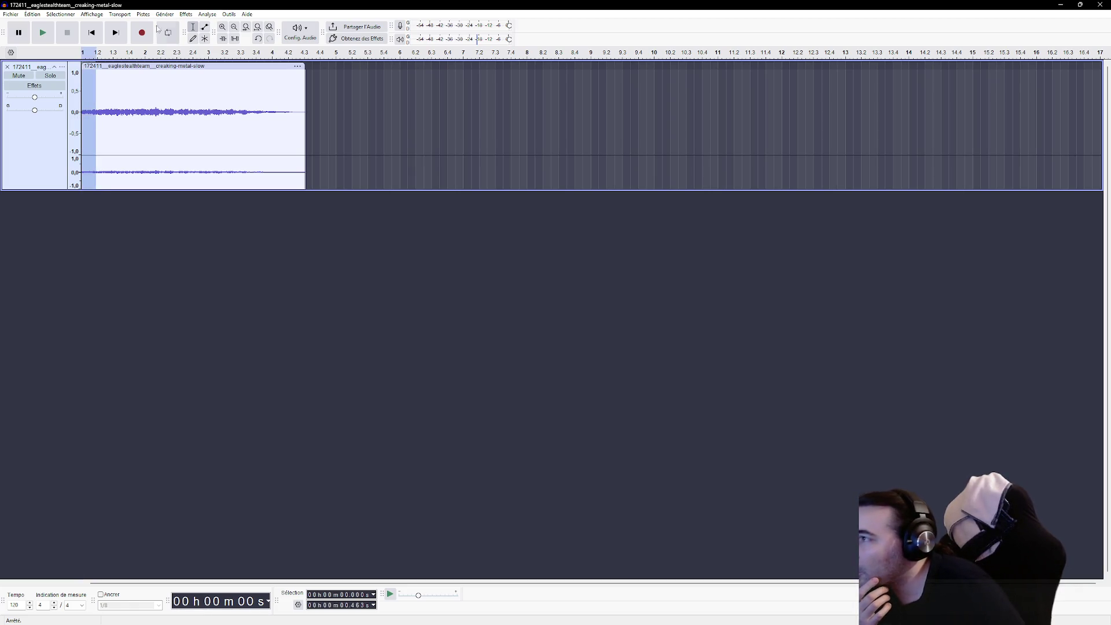
click(193, 15)
mouse_move(278, 84)
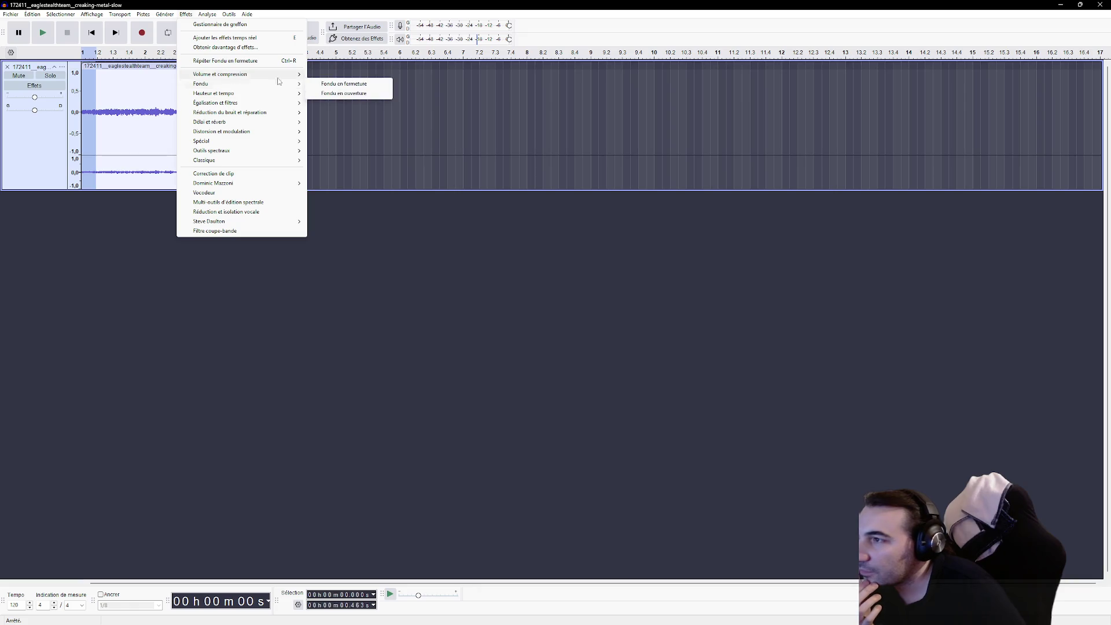
click(344, 93)
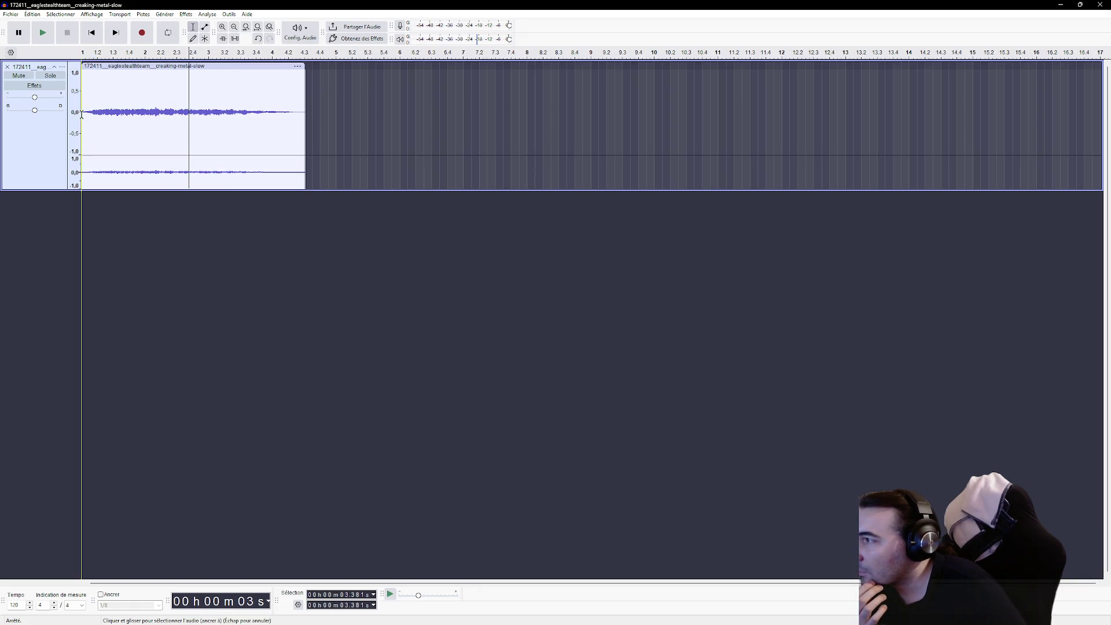
click(51, 36)
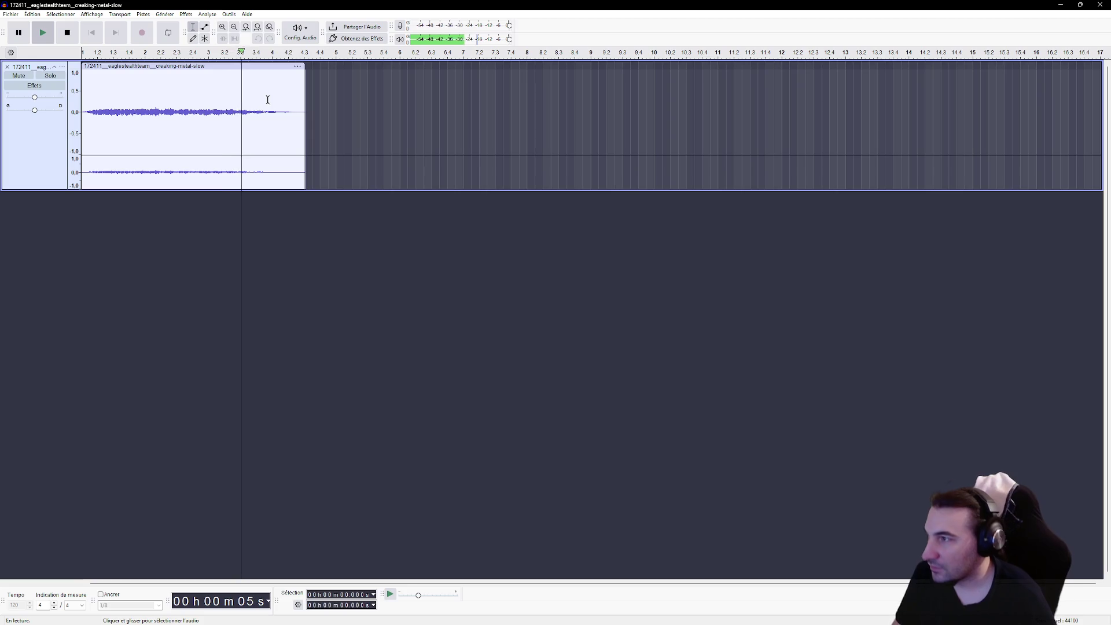
click(10, 14)
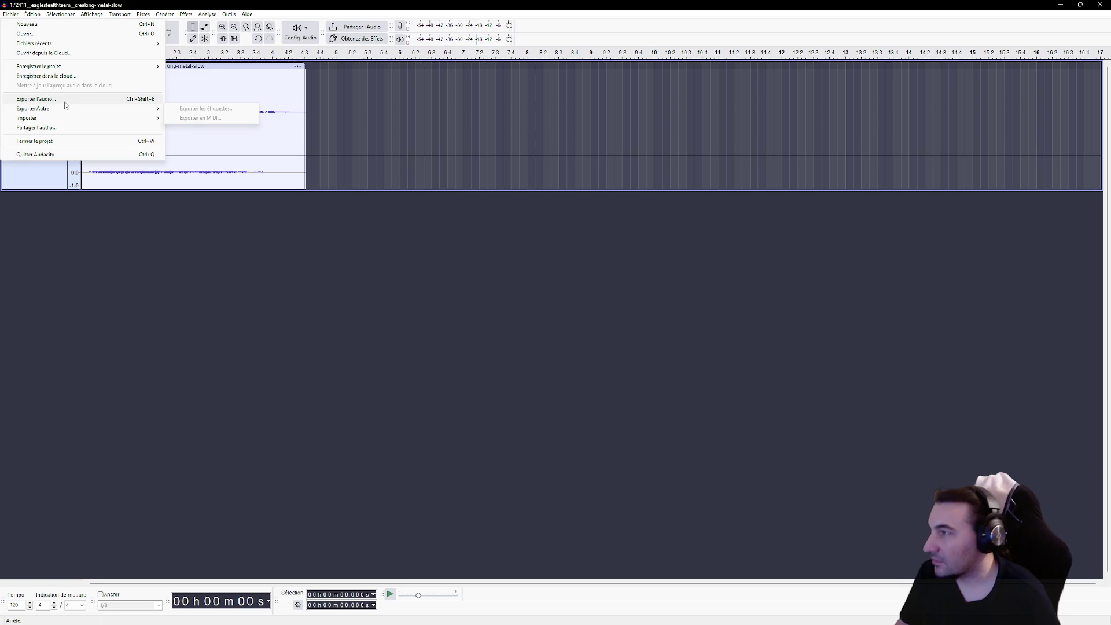
Export the clip to the Desktop as S_Ambiance_Metal_04.wav, close the track and restore the window.
click(62, 100)
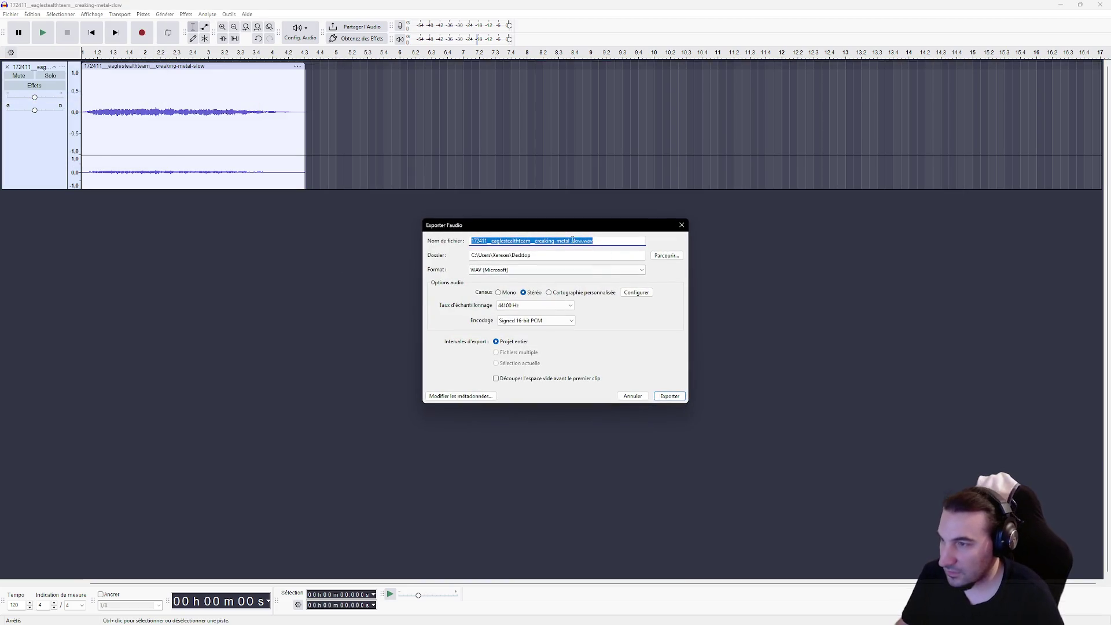
click(581, 240)
key(shift+Home)
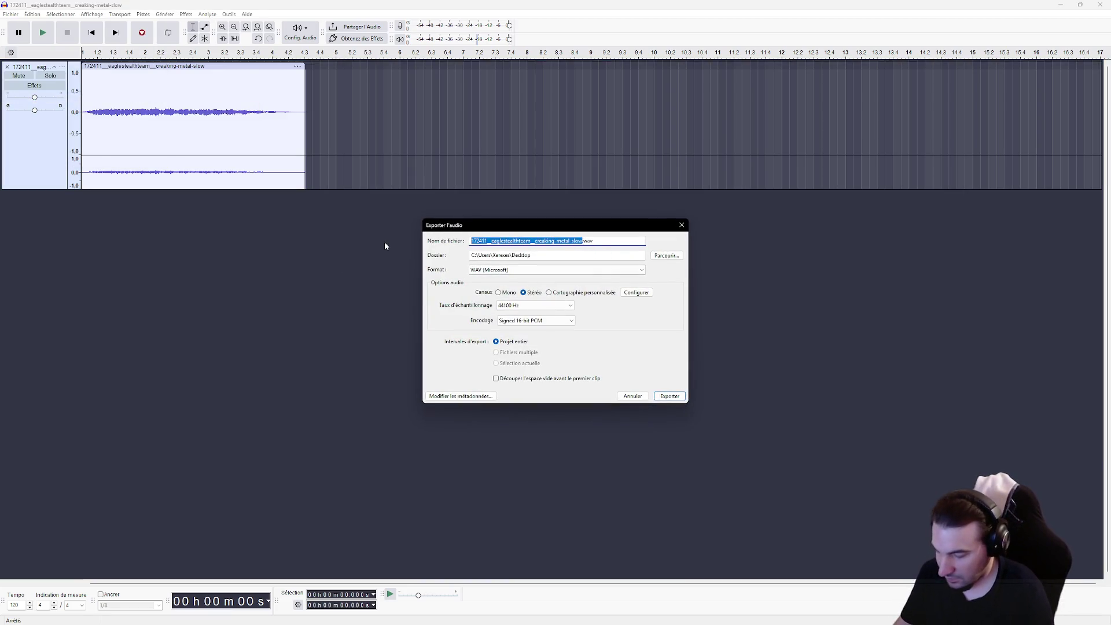
text(S_Ambiance_Metal_04)
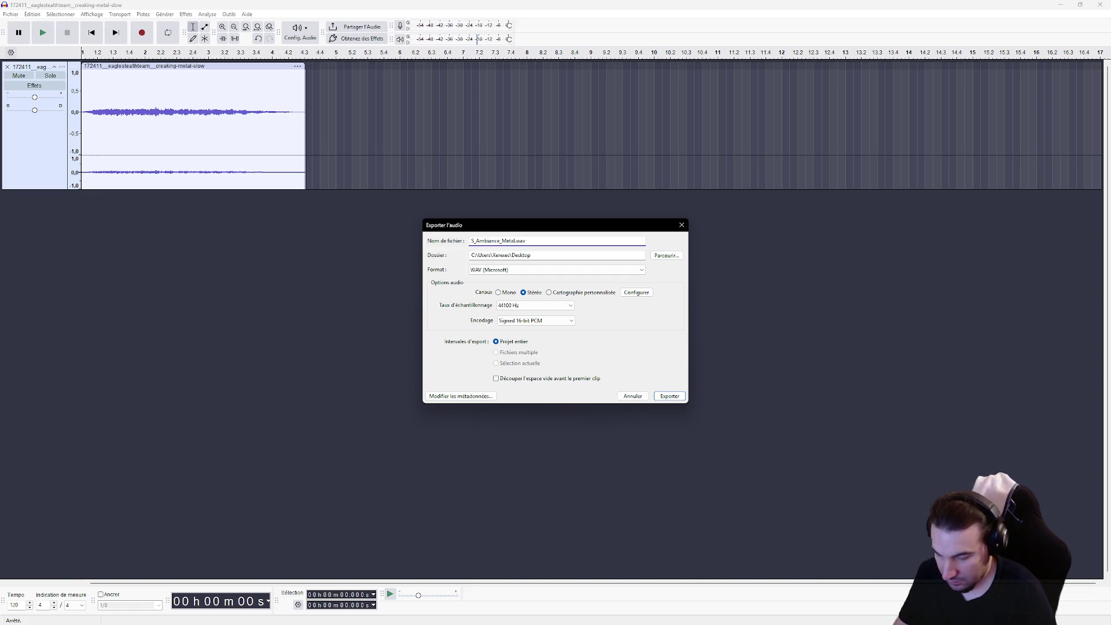
click(682, 397)
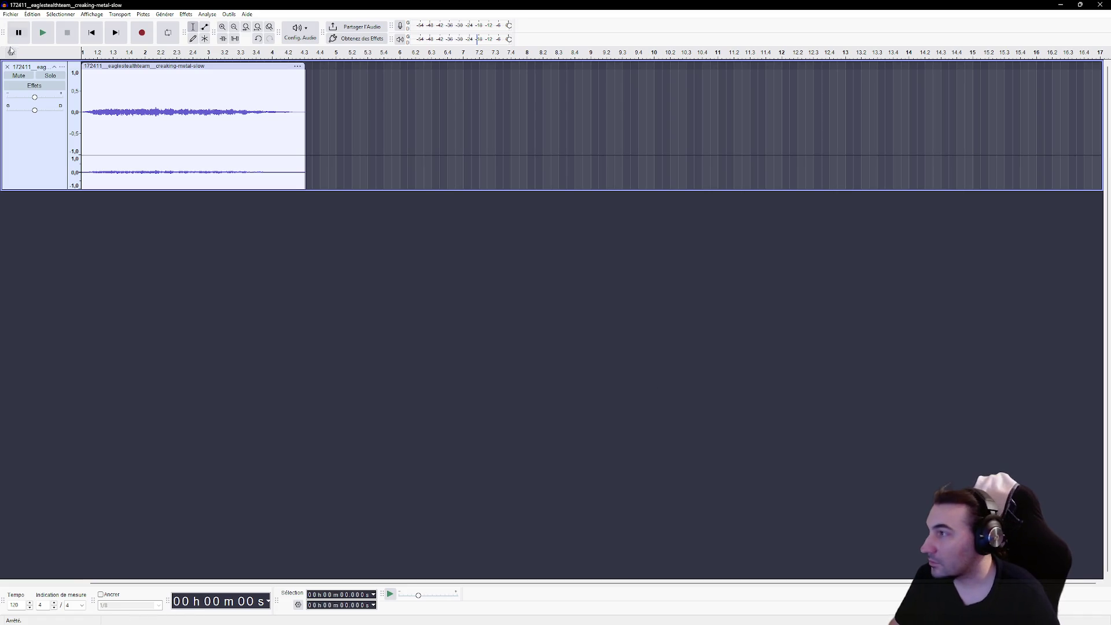
click(5, 67)
double_click(174, 4)
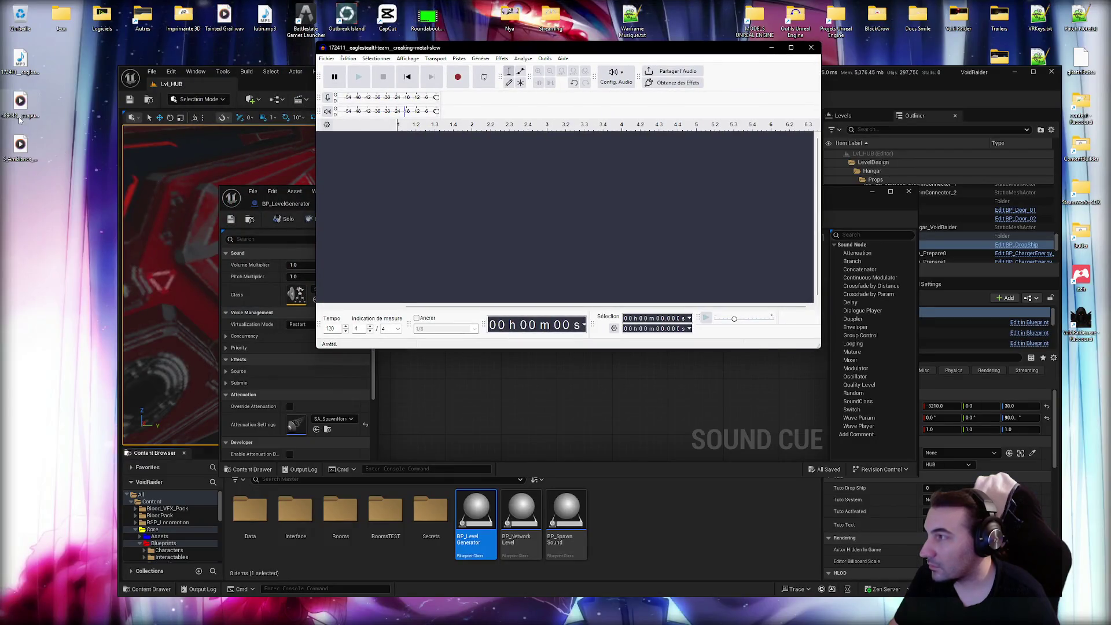
Import 489442__soapuel__creaking-metal from the desktop, maximize Audacity and play it, replaying from about 15 s.
drag(18, 110, 491, 212)
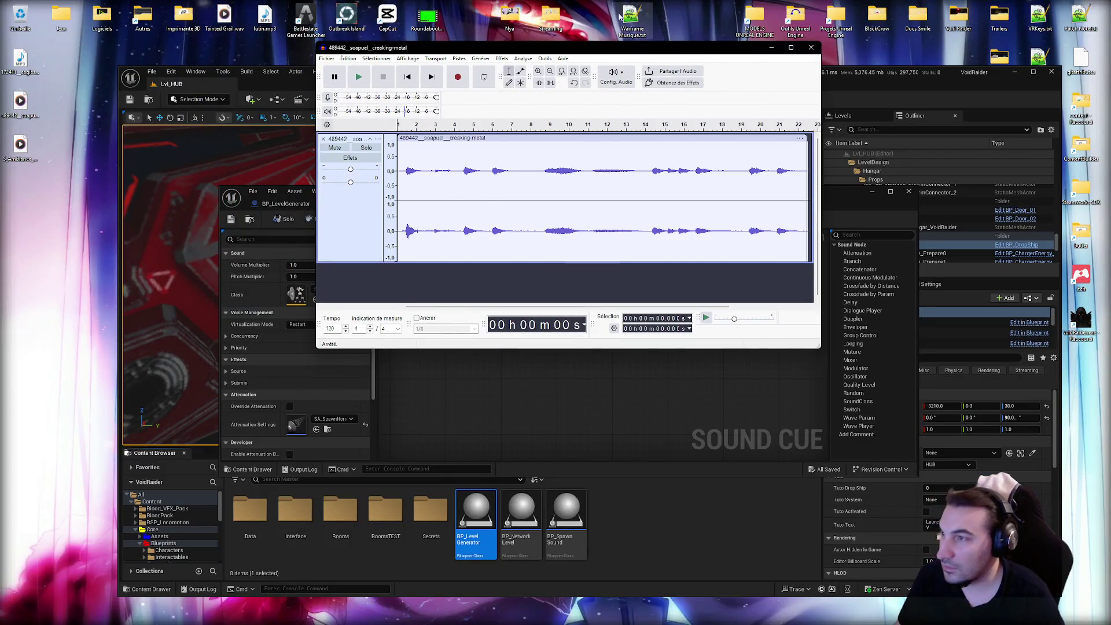
double_click(590, 50)
click(46, 35)
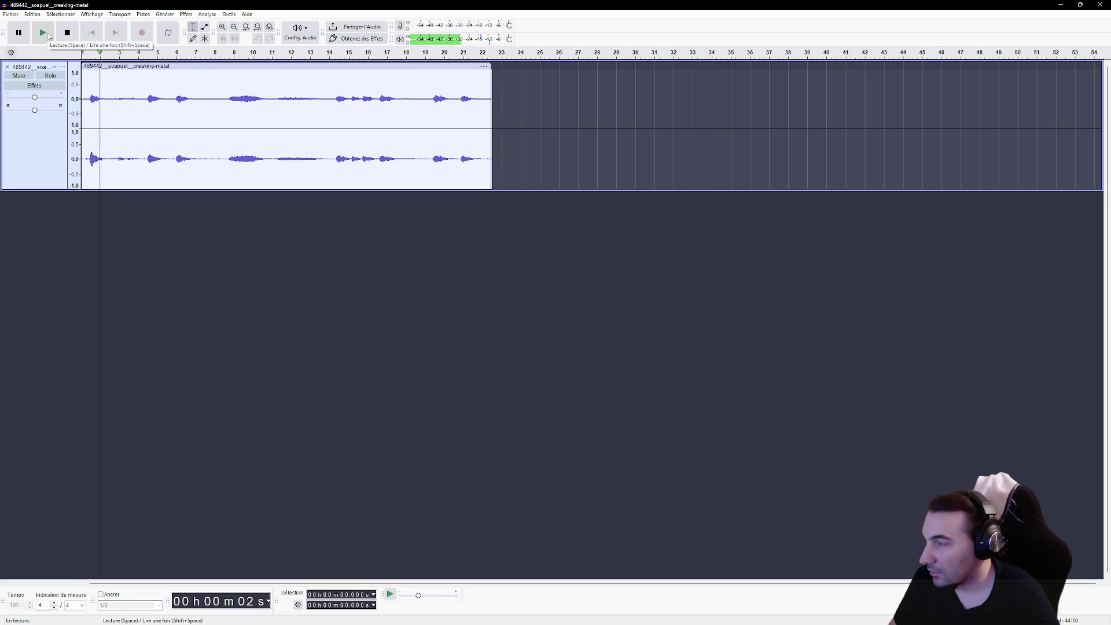
click(228, 104)
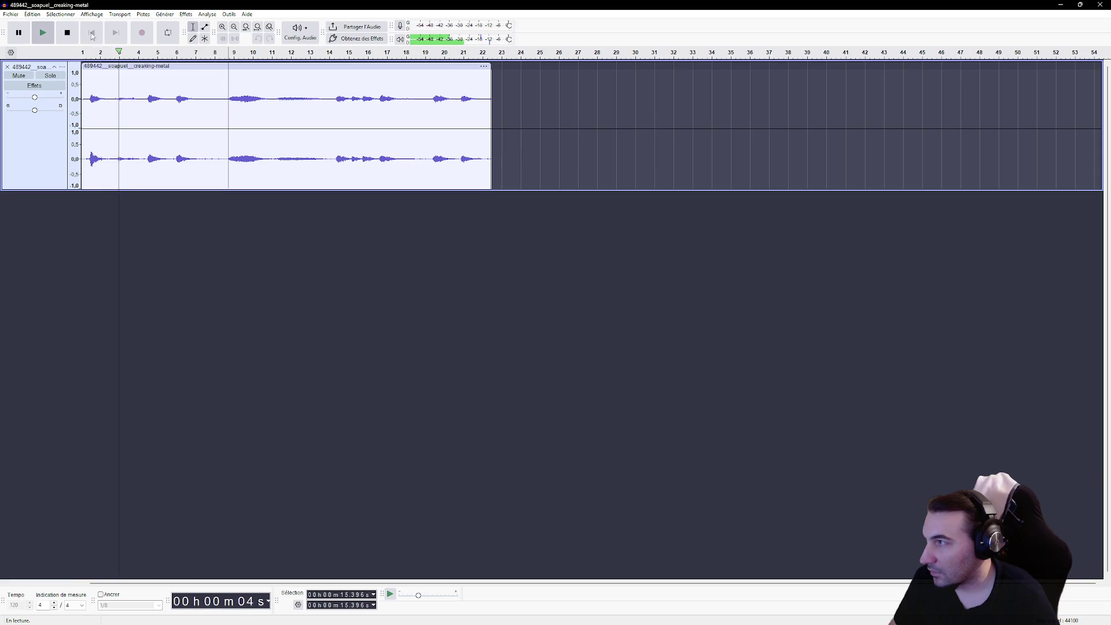
click(43, 35)
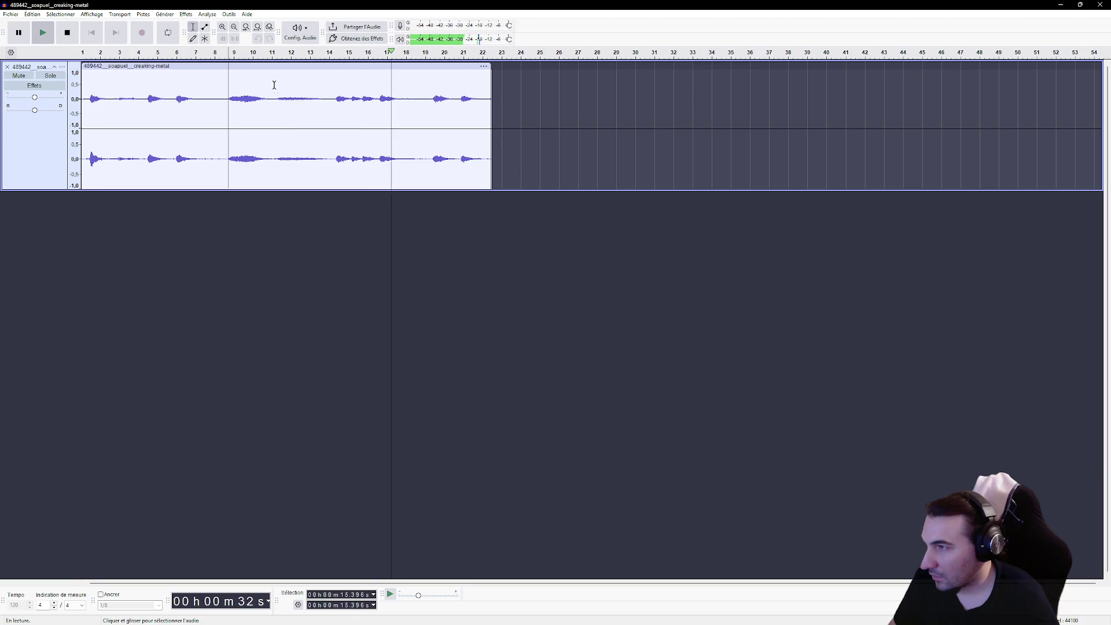
key(space)
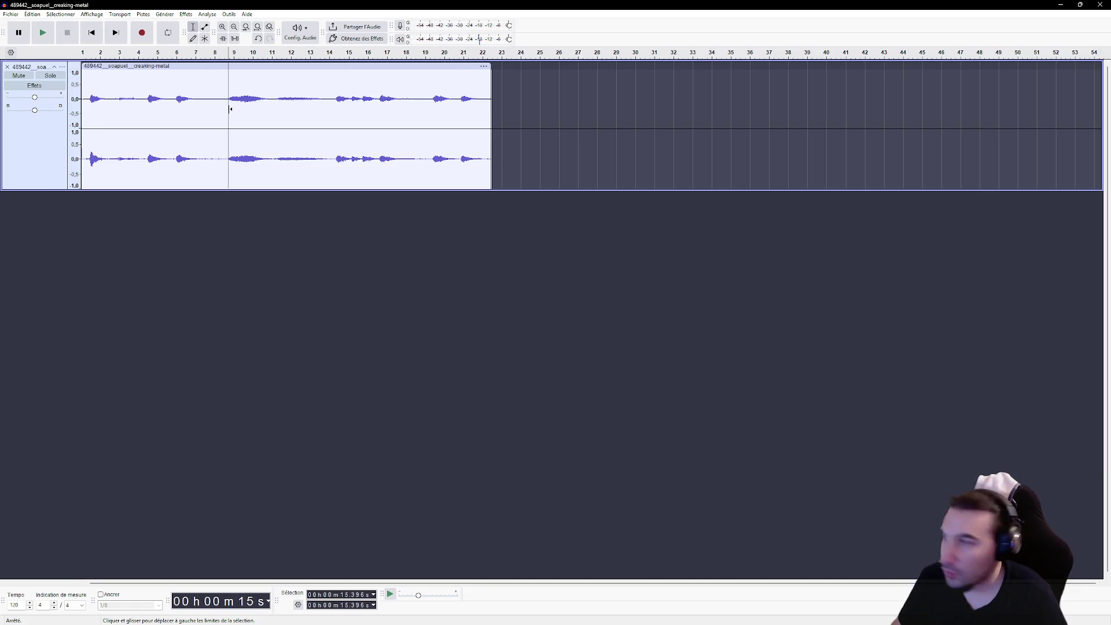
Delete the clip's opening up to about 15 seconds and preview the result from the start.
click(247, 104)
drag(229, 104, 110, 102)
click(288, 99)
mouse_move(230, 102)
mouse_down()
mouse_move(82, 102)
mouse_move(315, 114)
mouse_up()
key(Delete)
key(Delete)
key(Delete)
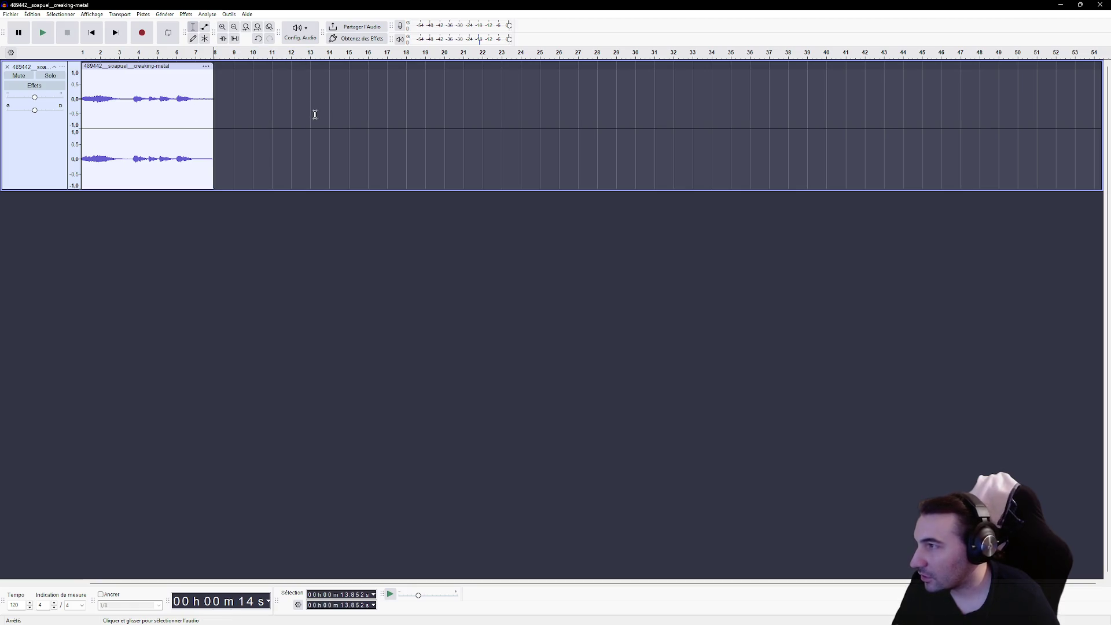
key(Home)
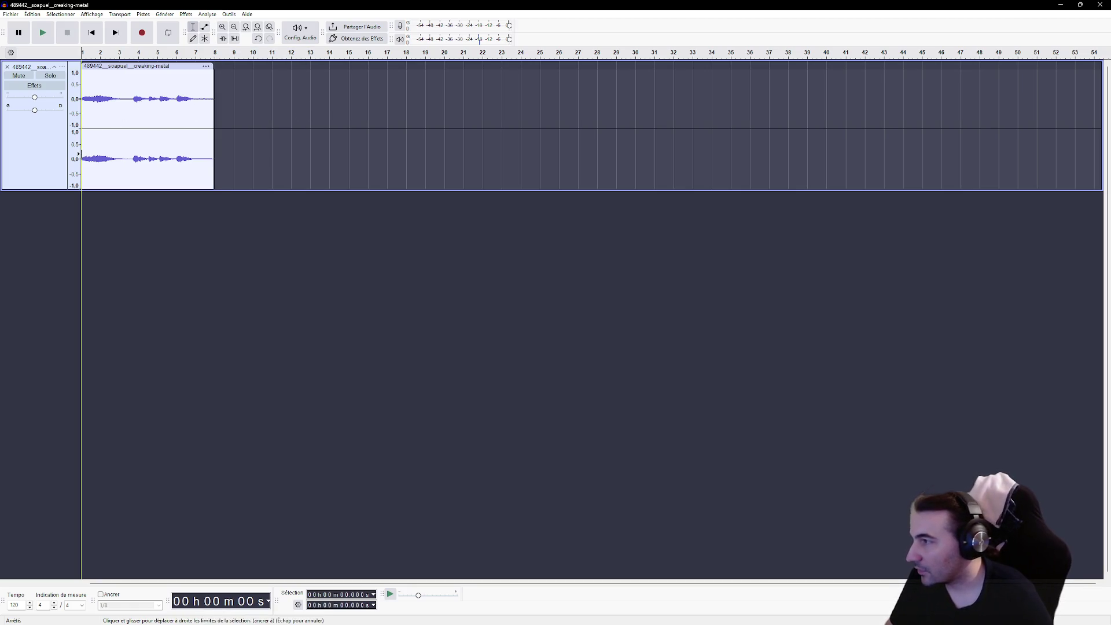
click(43, 33)
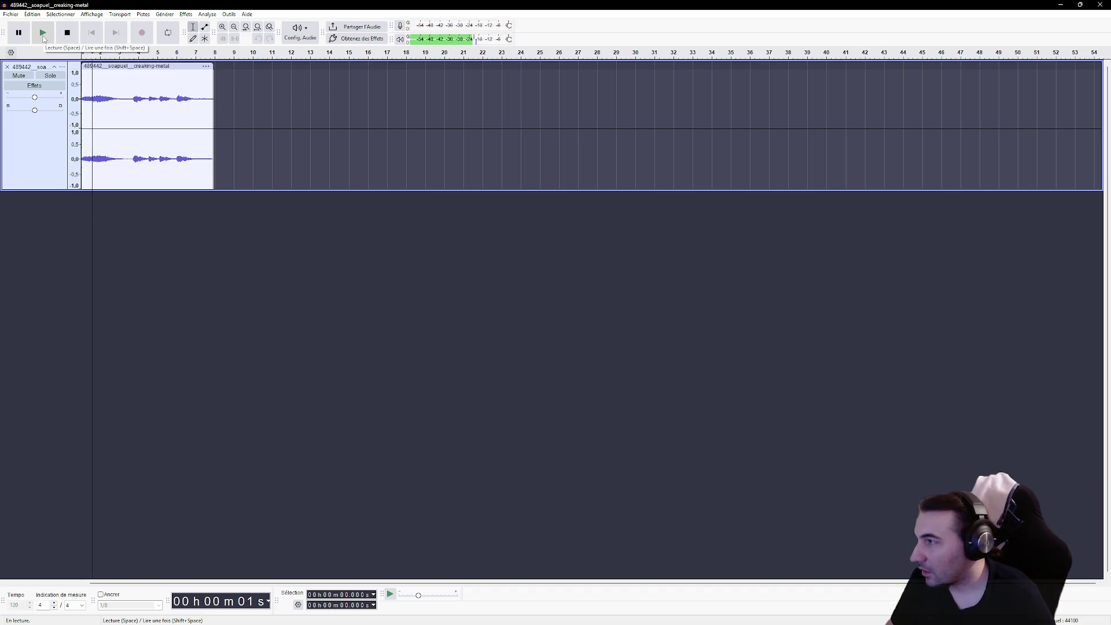
click(75, 36)
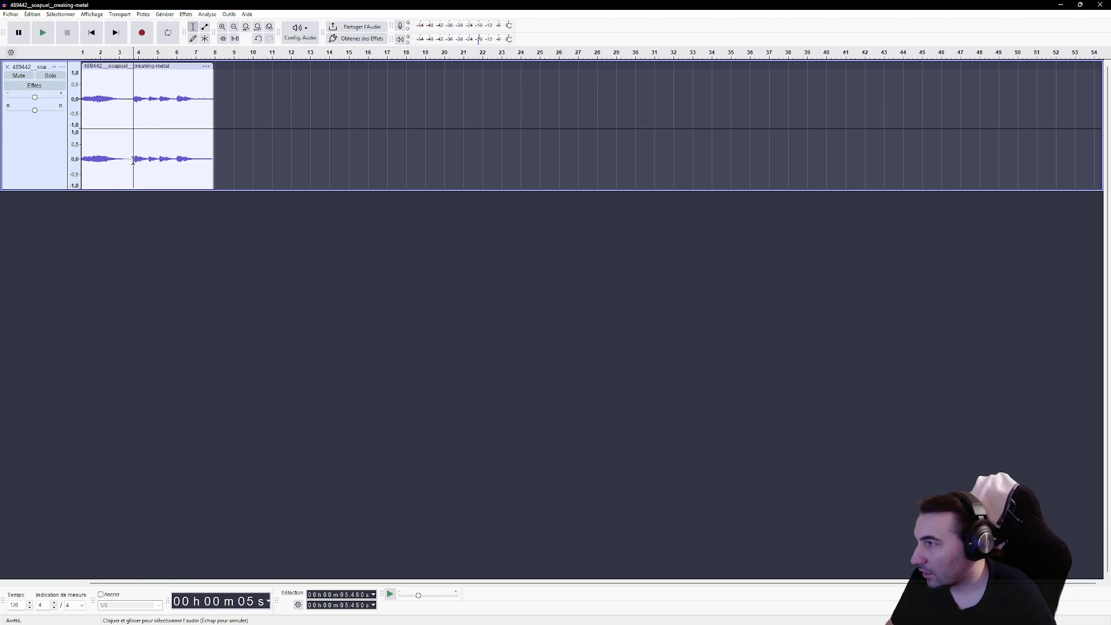
Delete everything after 5.45 seconds and select the whole shortened clip.
drag(133, 161, 270, 167)
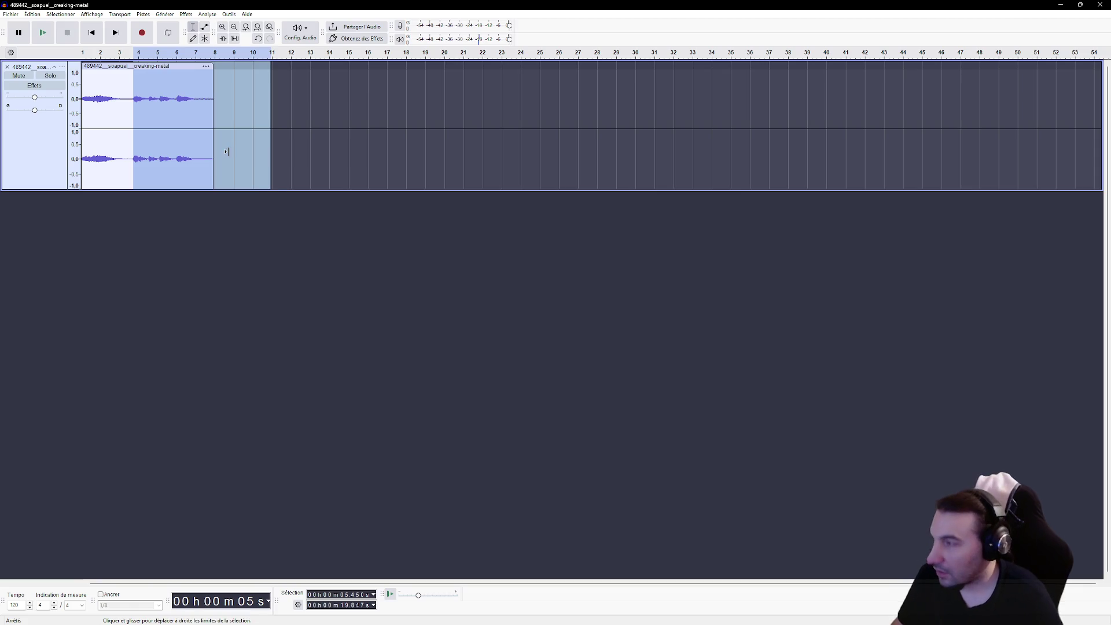
key(Delete)
click(110, 100)
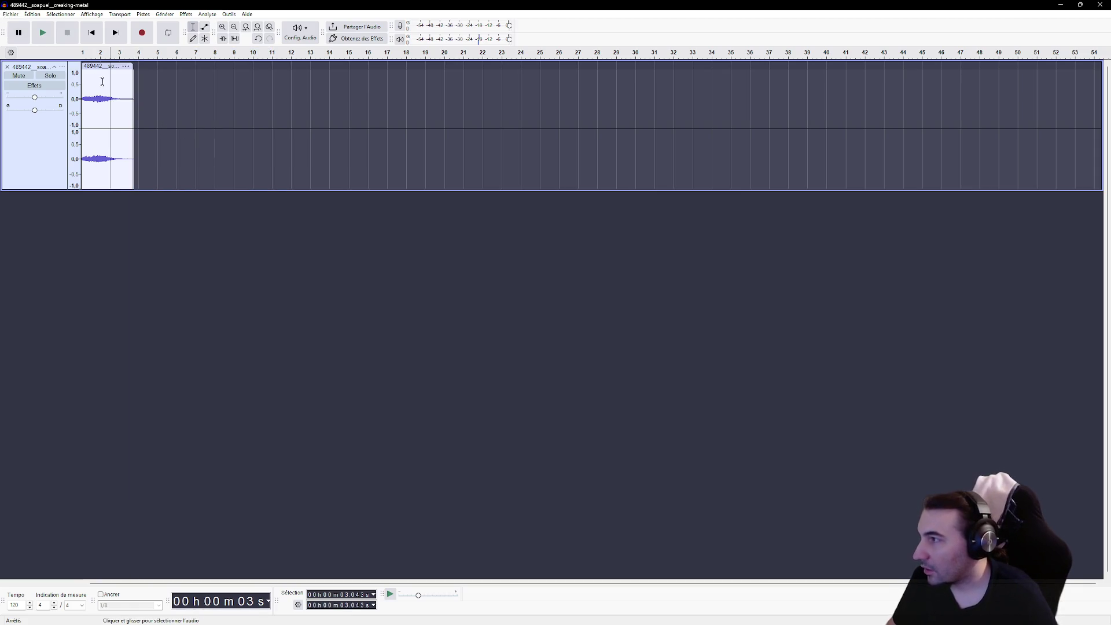
click(114, 66)
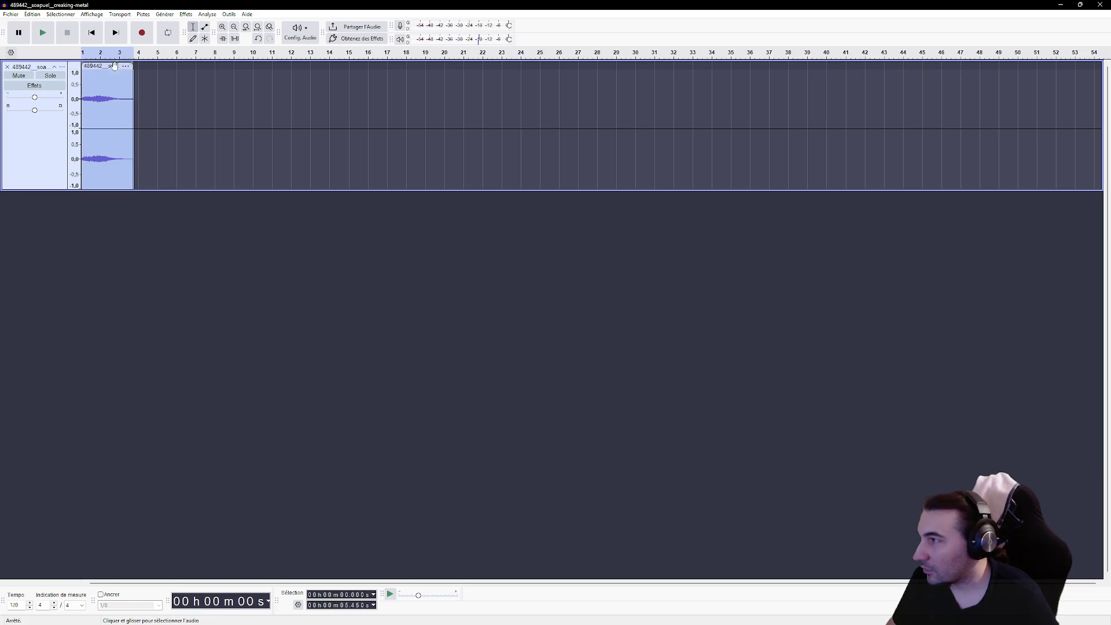
click(186, 14)
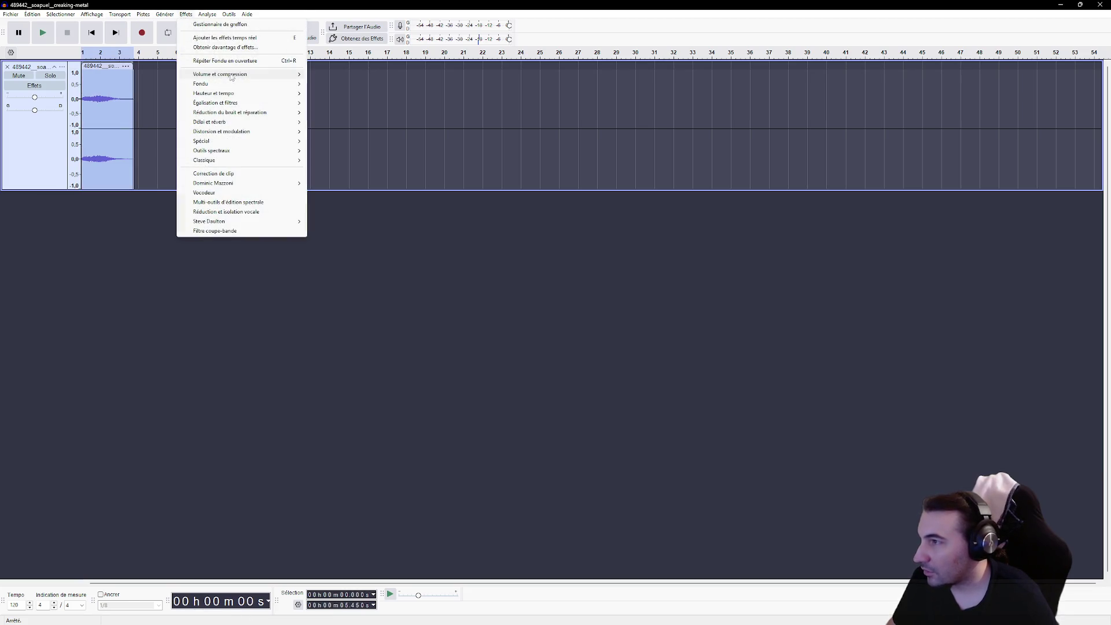
Apply Amplification to the shortened clip and play the louder result from the start.
mouse_move(230, 75)
click(336, 74)
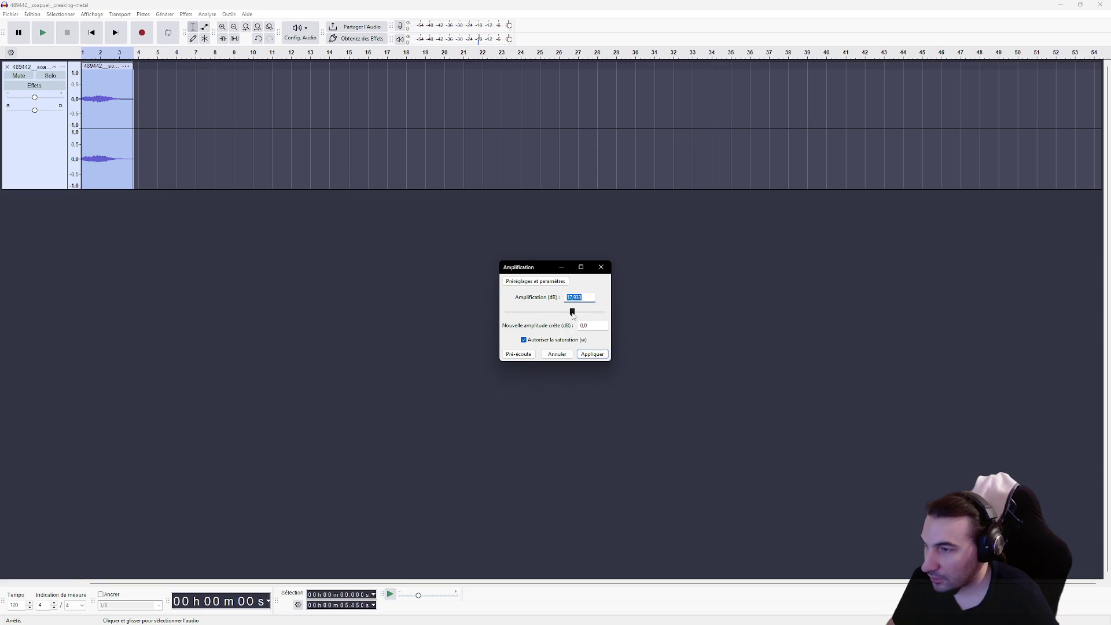
click(593, 354)
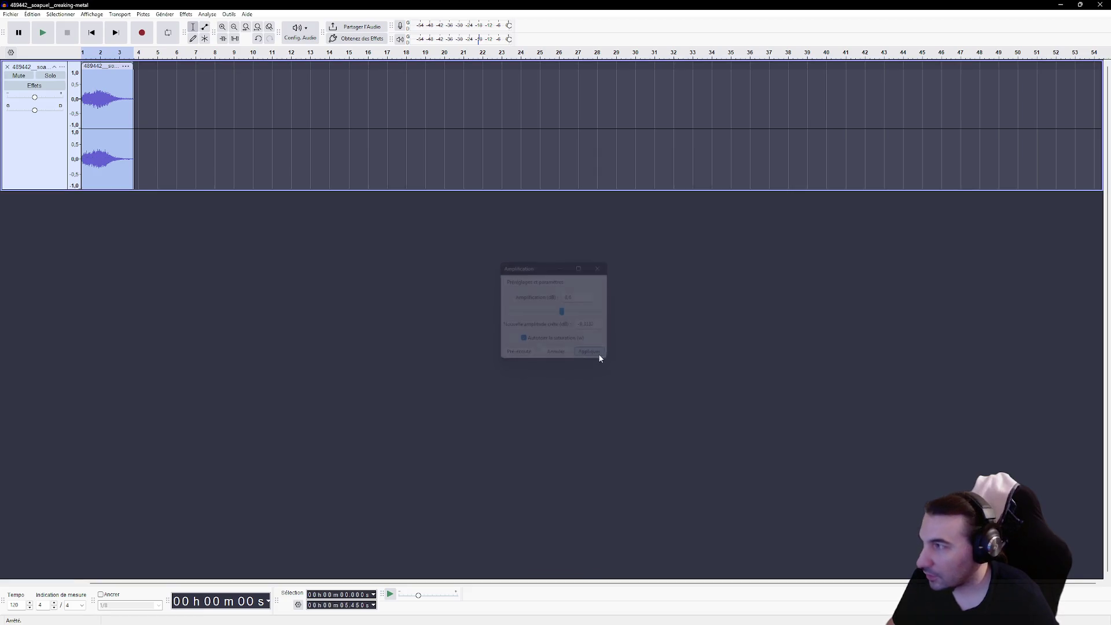
click(244, 112)
click(32, 13)
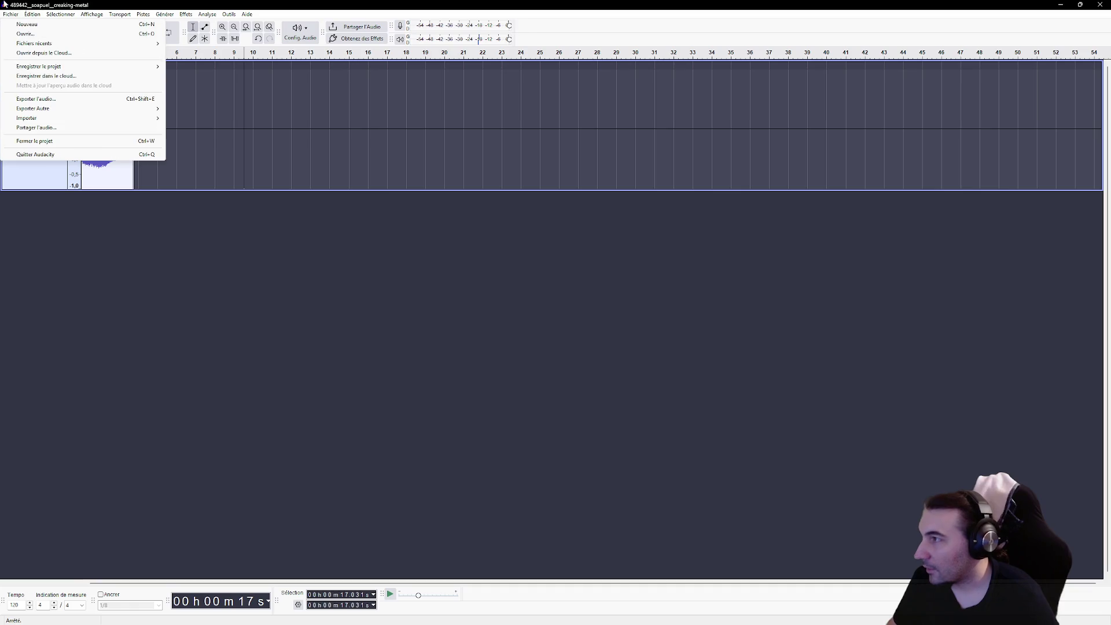
click(56, 105)
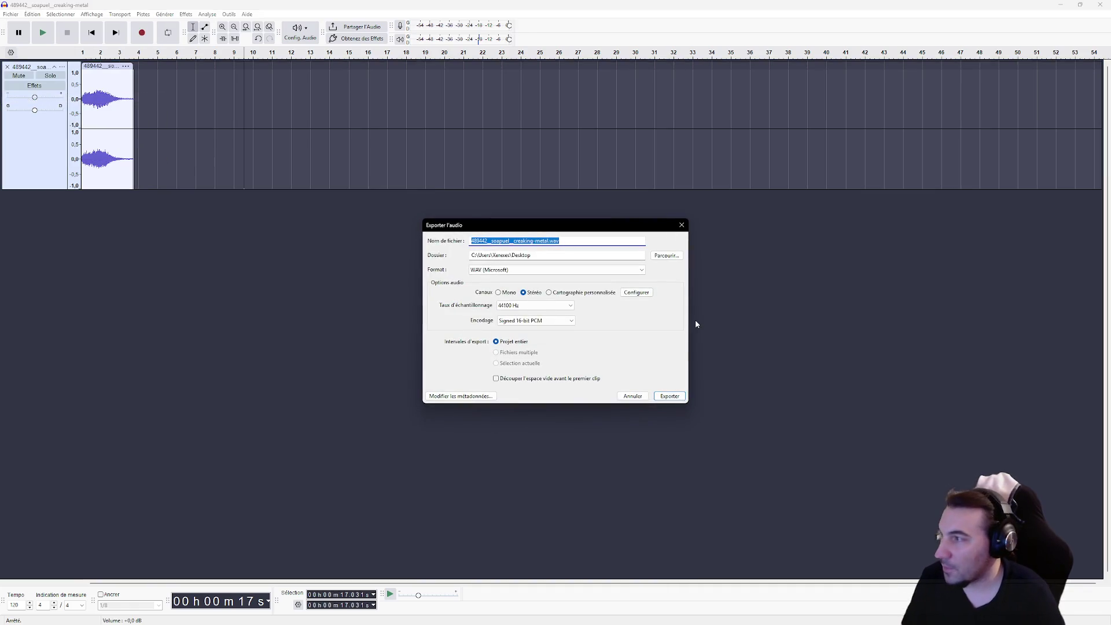
click(645, 399)
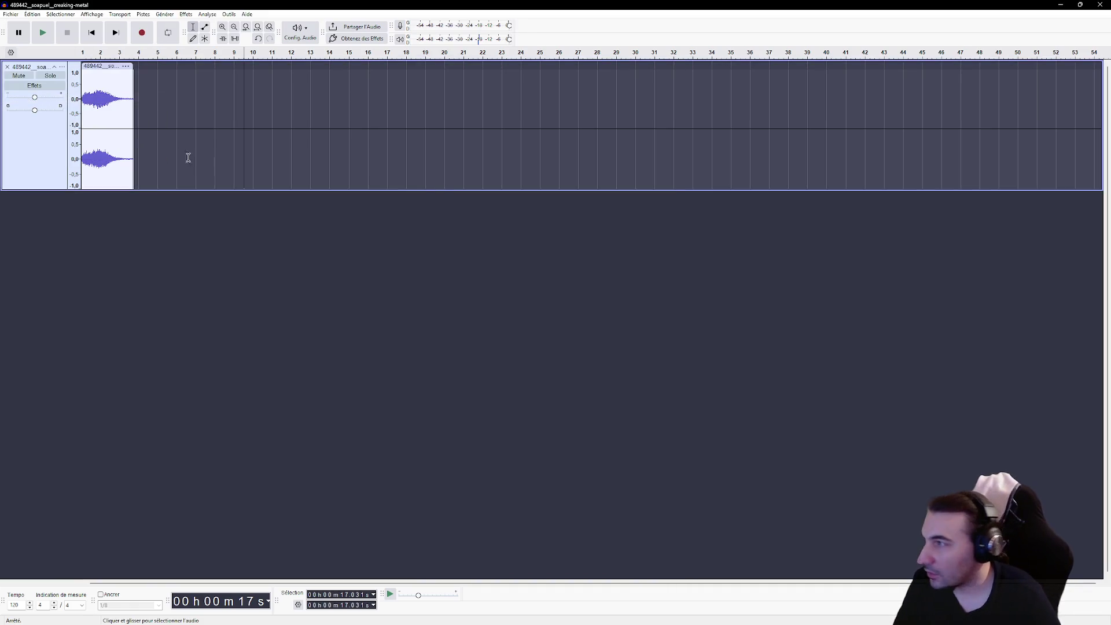
click(83, 103)
click(43, 32)
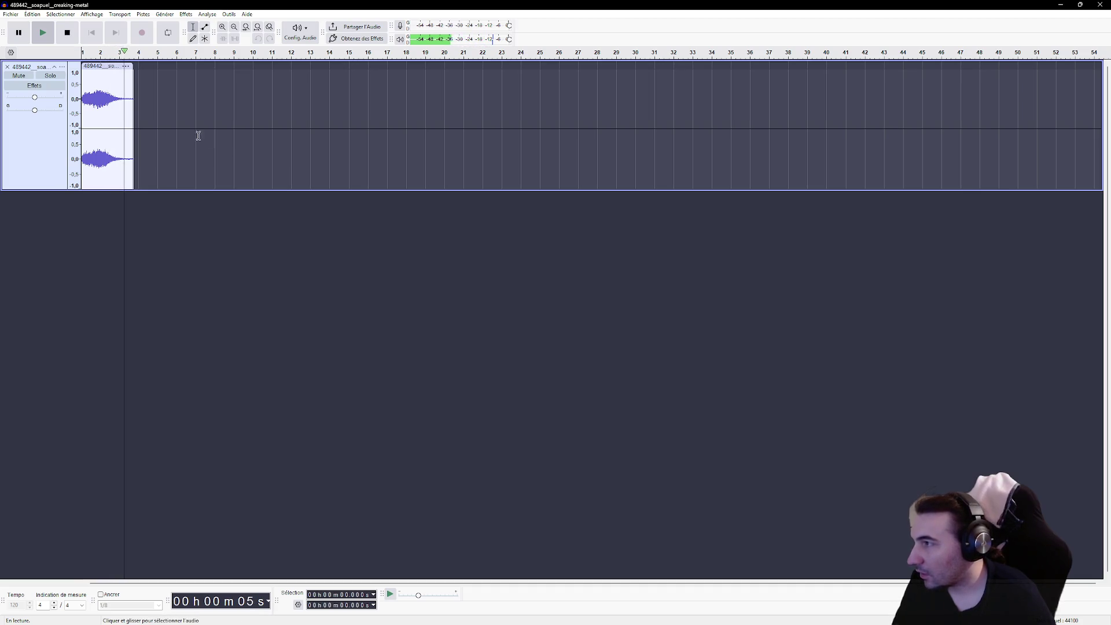
Fade out the last two seconds of the clip with Fondu en fermeture.
drag(123, 104, 144, 87)
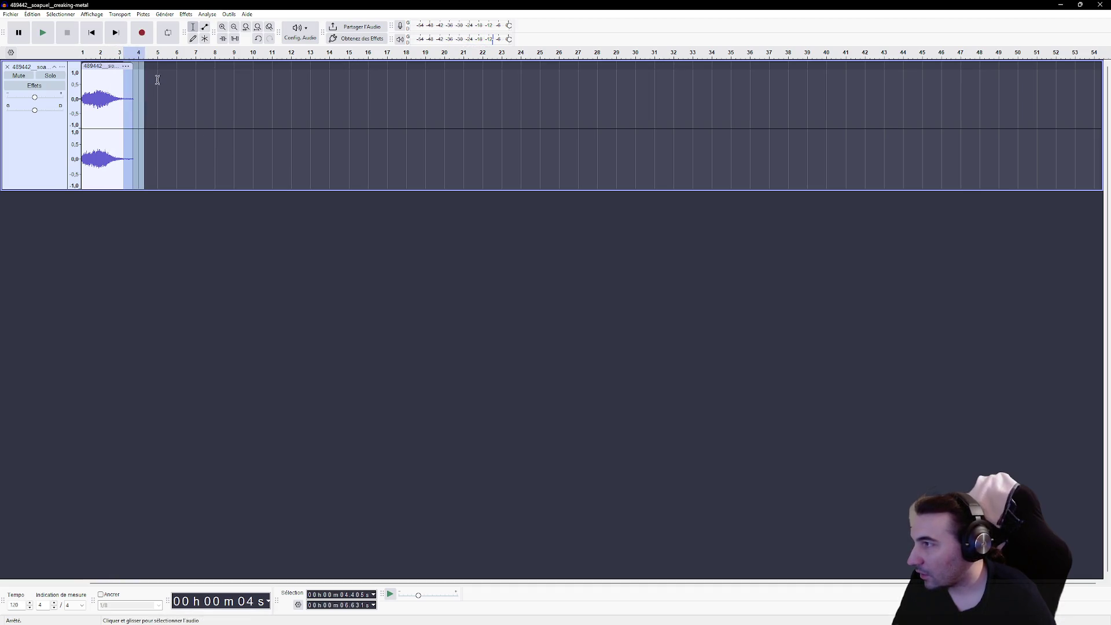
click(159, 14)
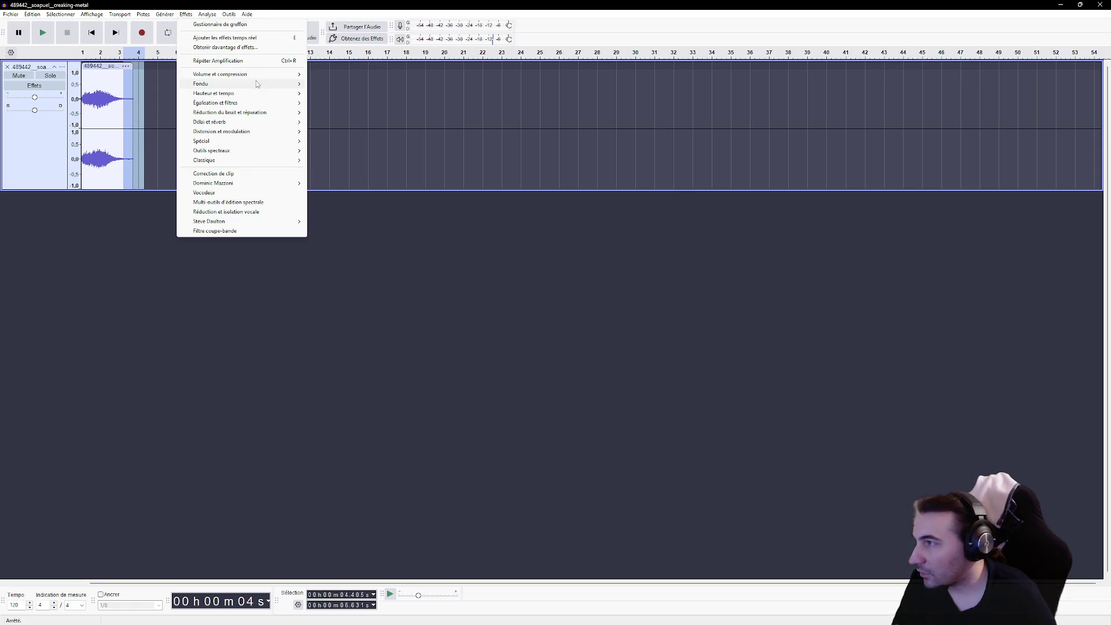
mouse_move(262, 86)
click(362, 88)
click(215, 110)
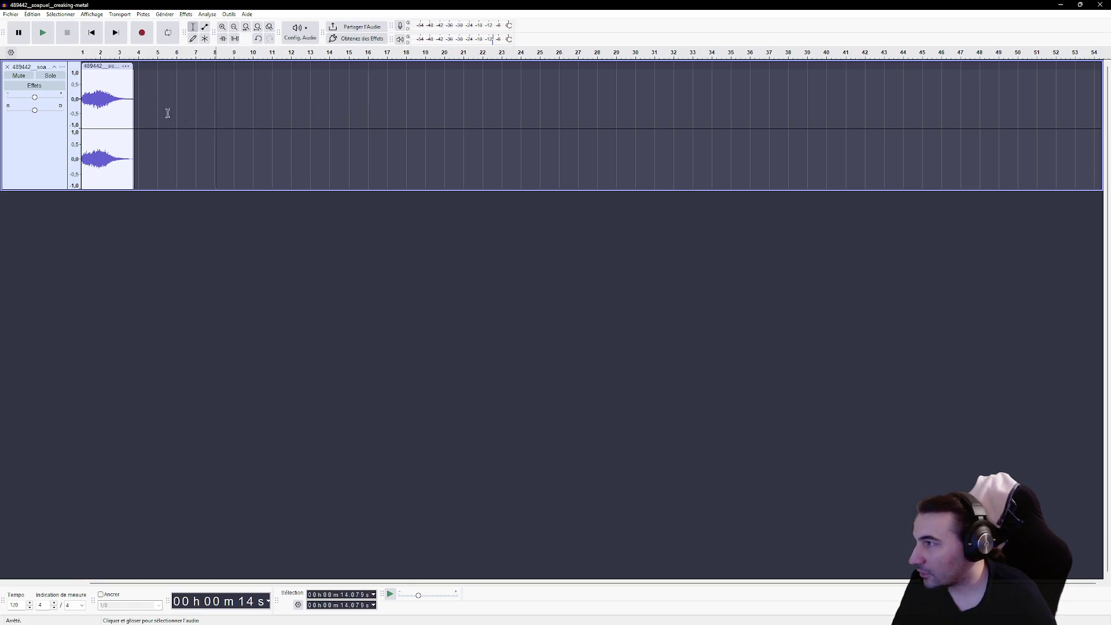
Export the audio to the Desktop as S_Ambiance_Metal_05.wav, then undo the last edit.
click(10, 14)
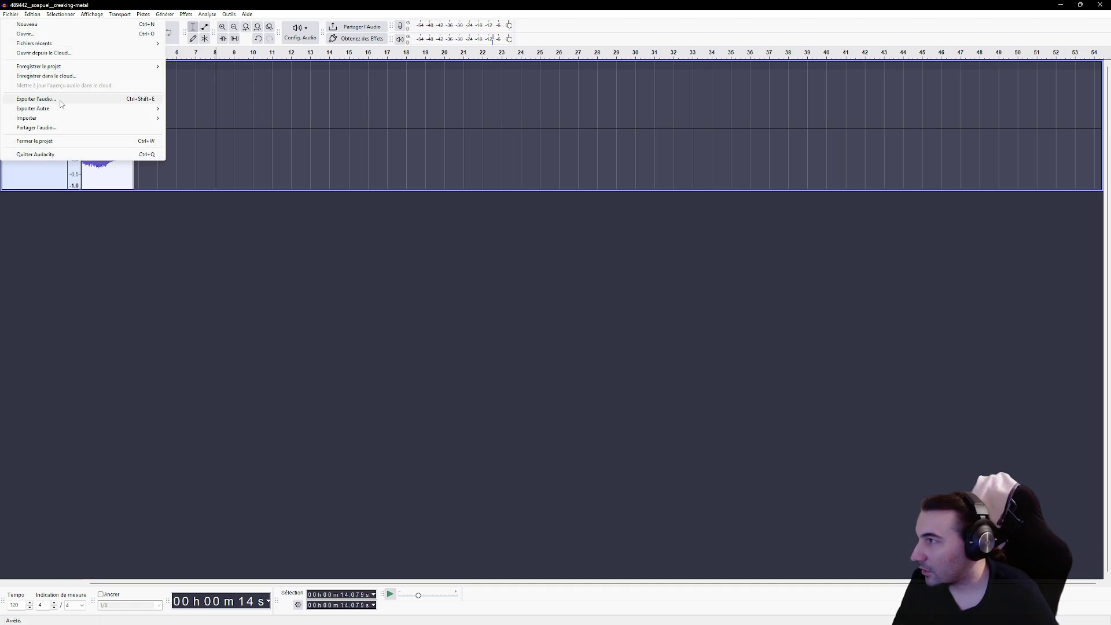
click(35, 99)
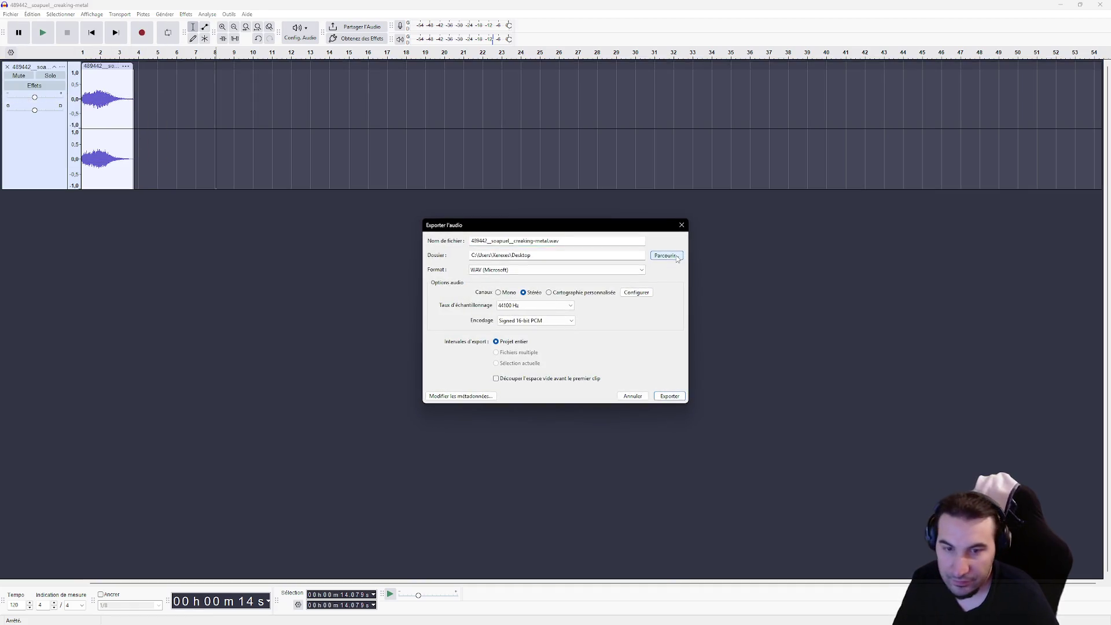
click(666, 255)
scroll(629, 333, down, 2)
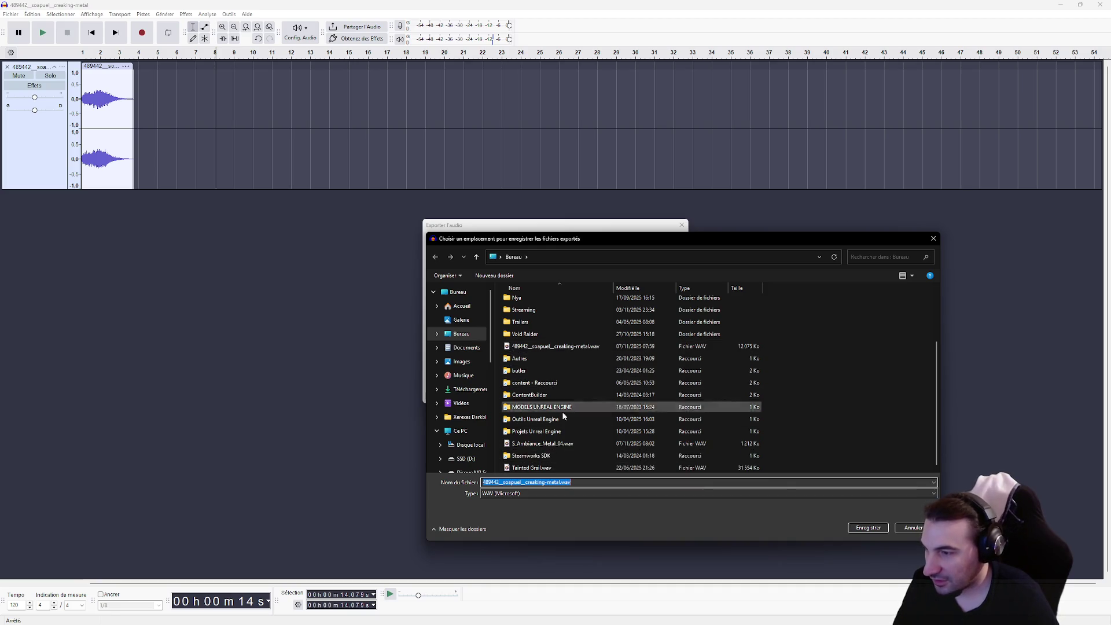
click(542, 443)
click(533, 482)
key(BackSpace)
text(5)
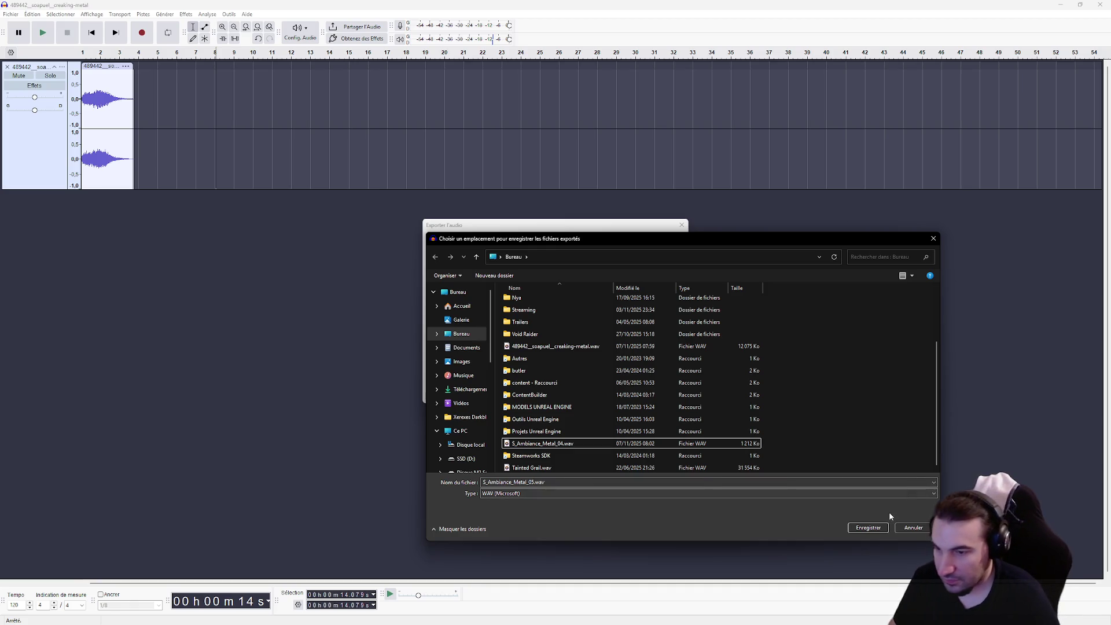
click(868, 527)
click(671, 396)
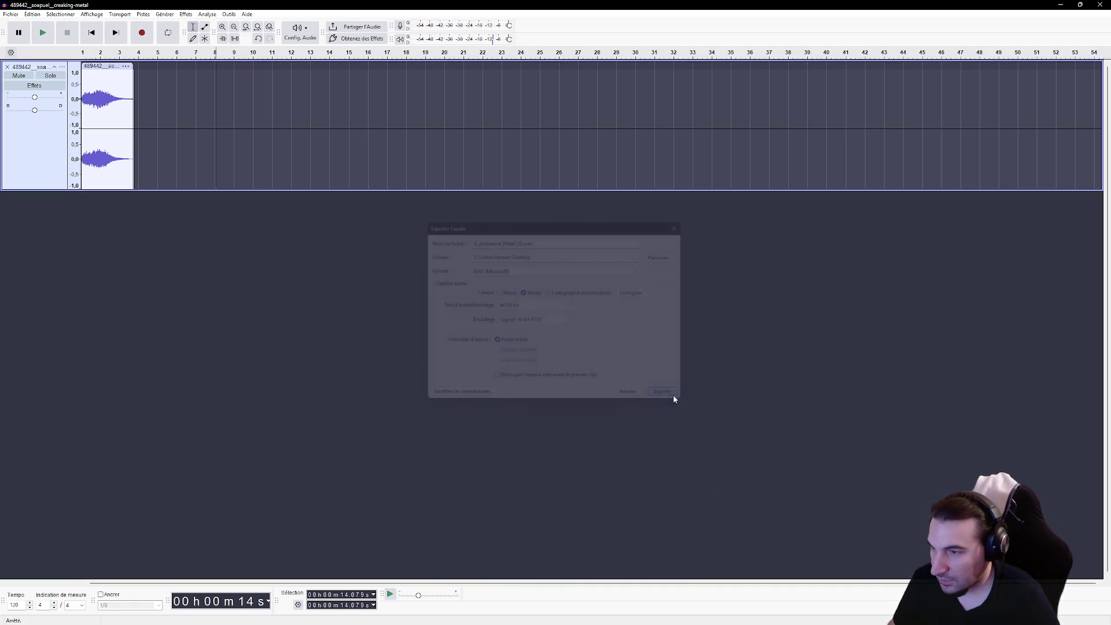
key(ctrl+z)
key(ctrl+z)
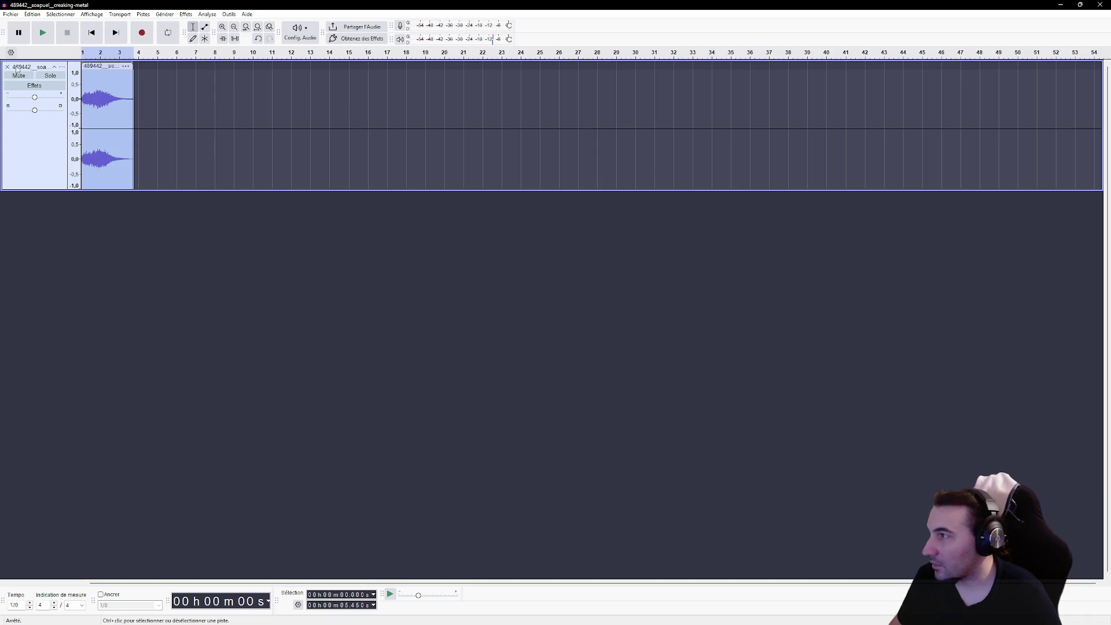
Listen to the clip, then apply Fondu en fermeture to its tail.
click(357, 168)
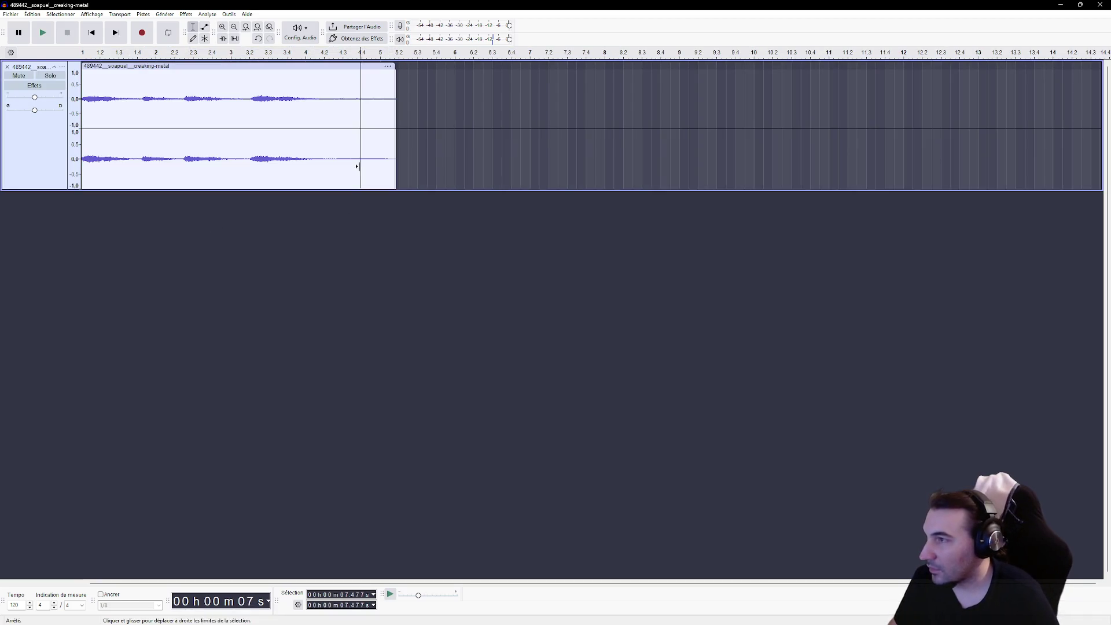
click(82, 99)
click(43, 33)
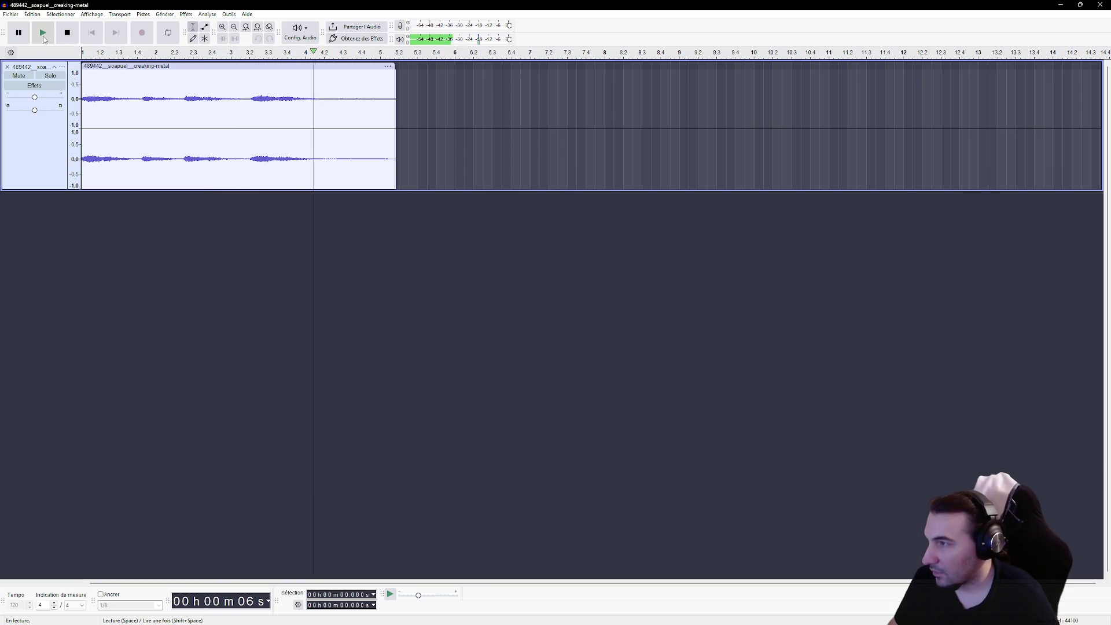
click(68, 36)
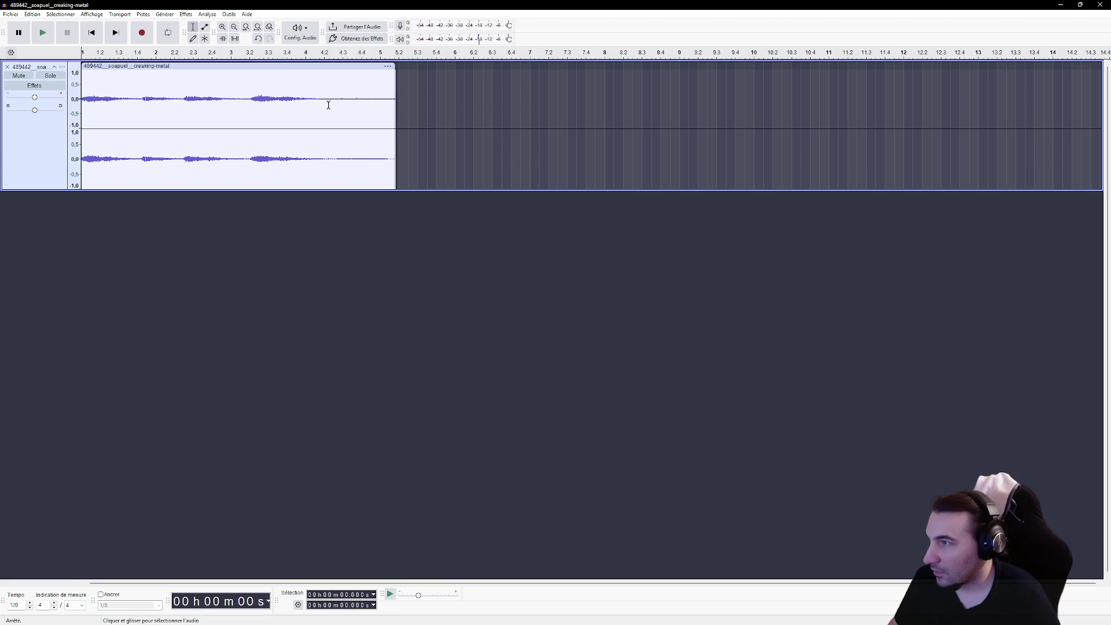
drag(318, 102, 522, 102)
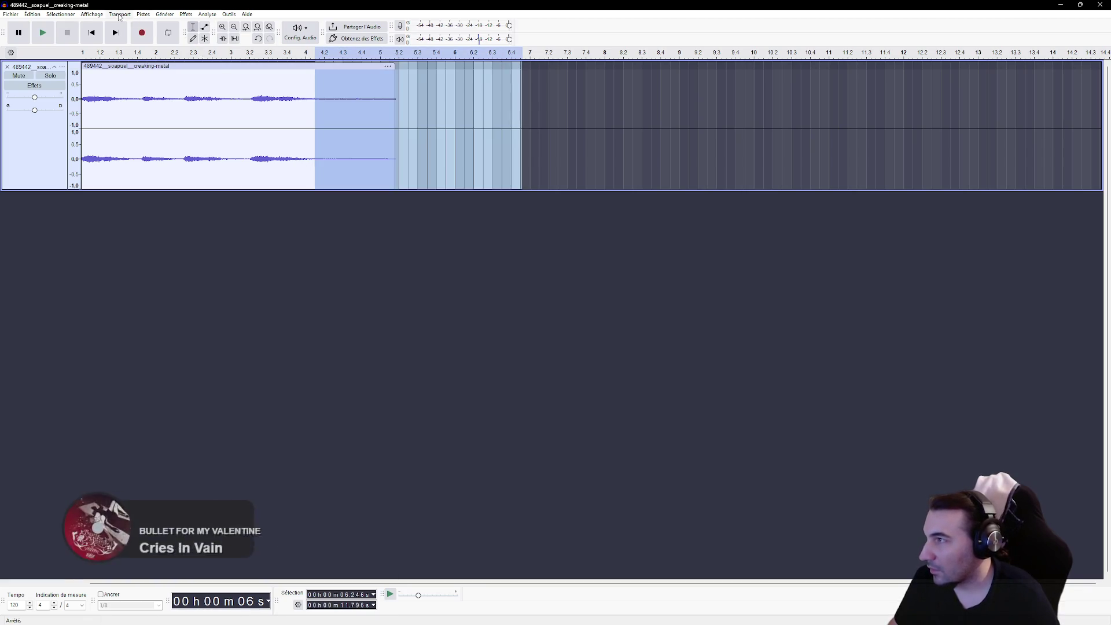
click(163, 16)
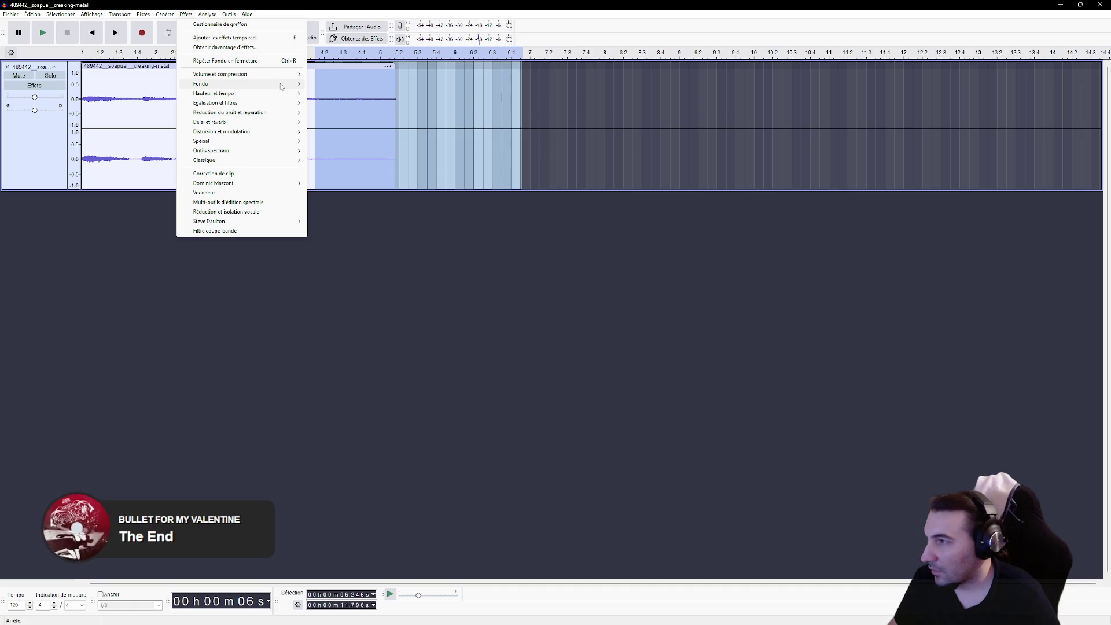
mouse_move(272, 84)
click(334, 89)
click(266, 99)
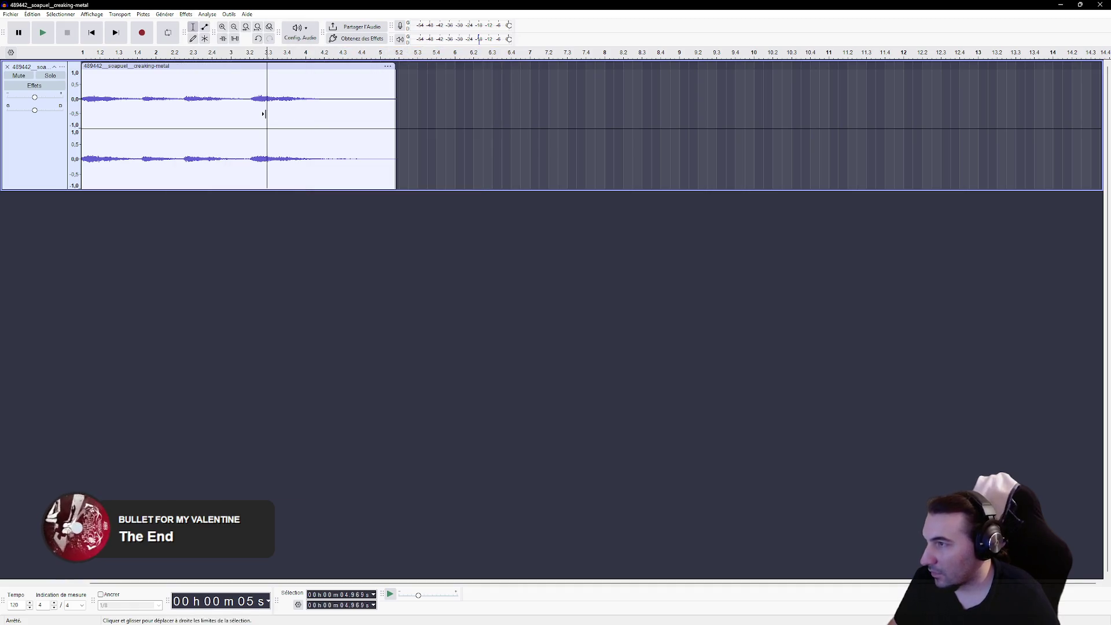
click(81, 98)
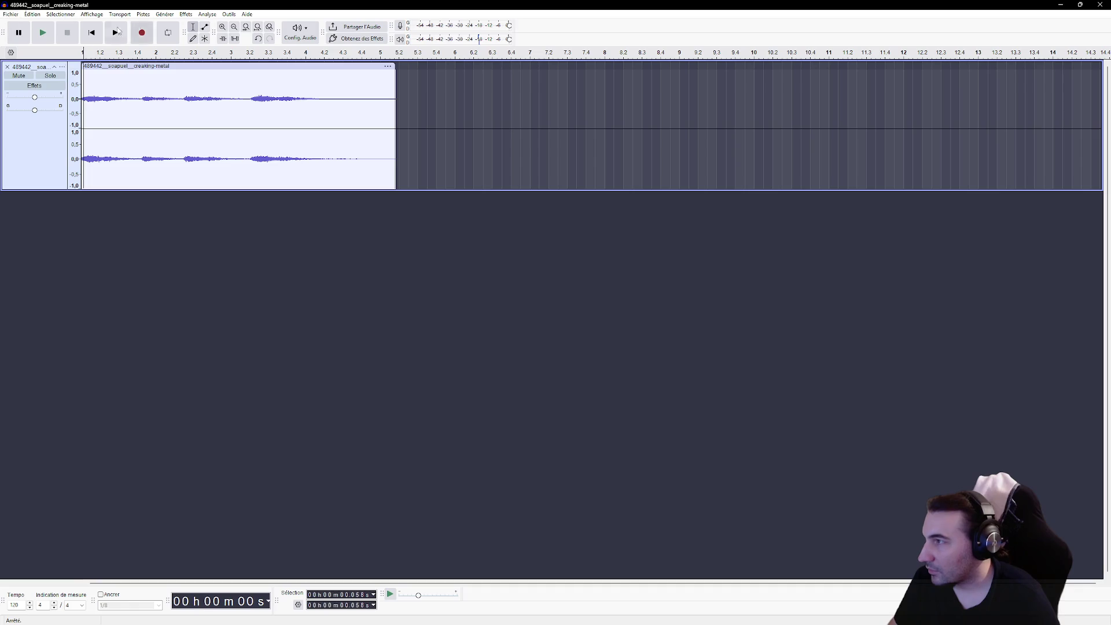
Amplify the whole clip and play the louder result.
double_click(102, 85)
click(185, 14)
mouse_move(223, 77)
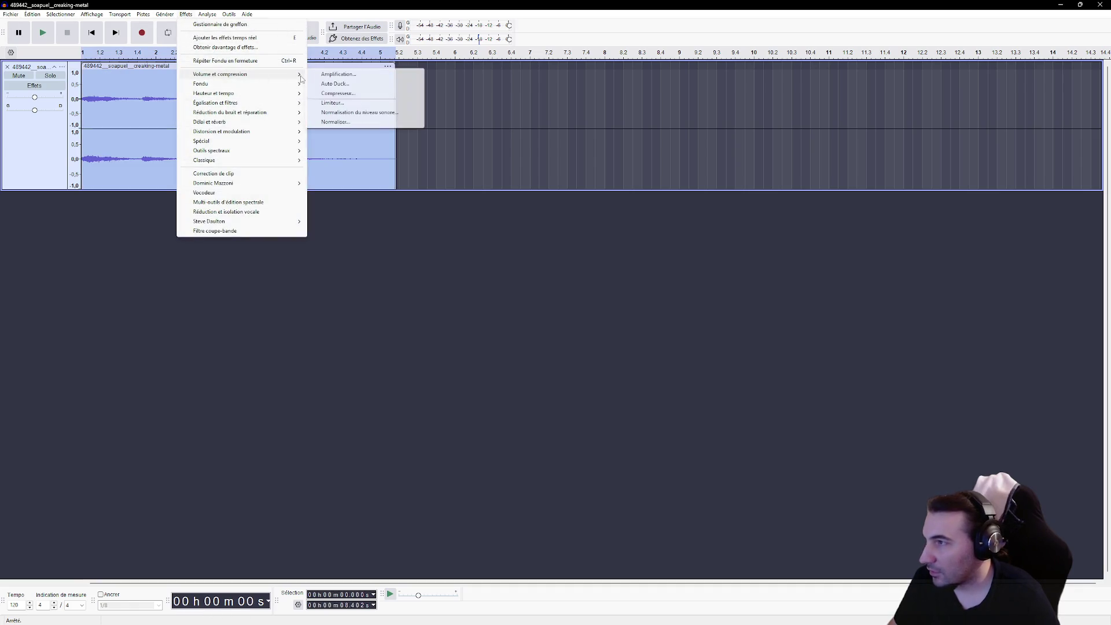
click(322, 76)
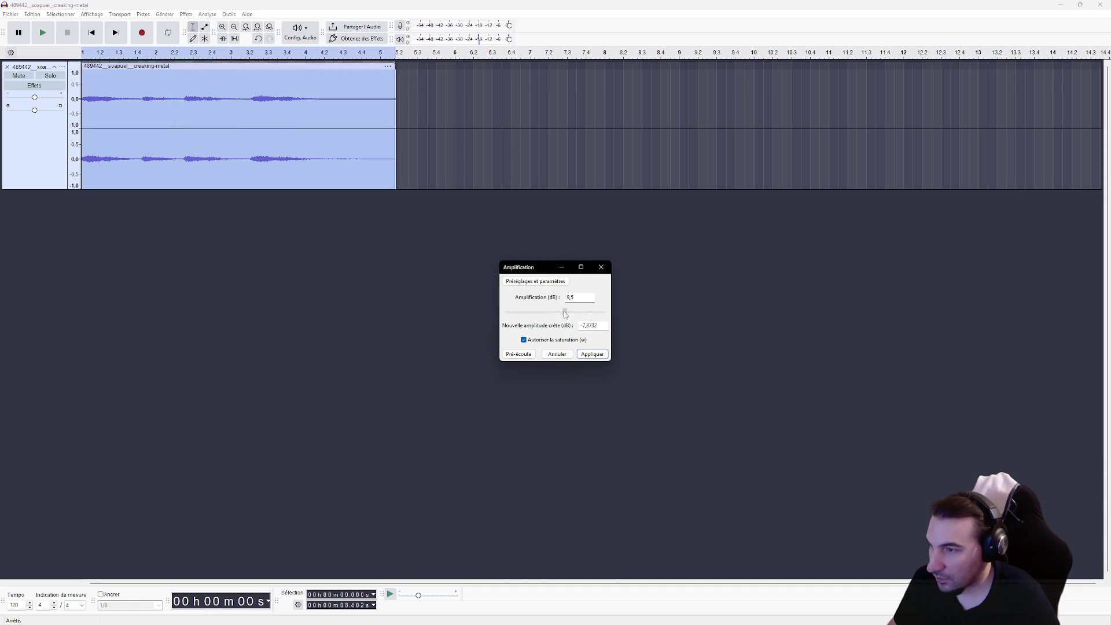
click(594, 354)
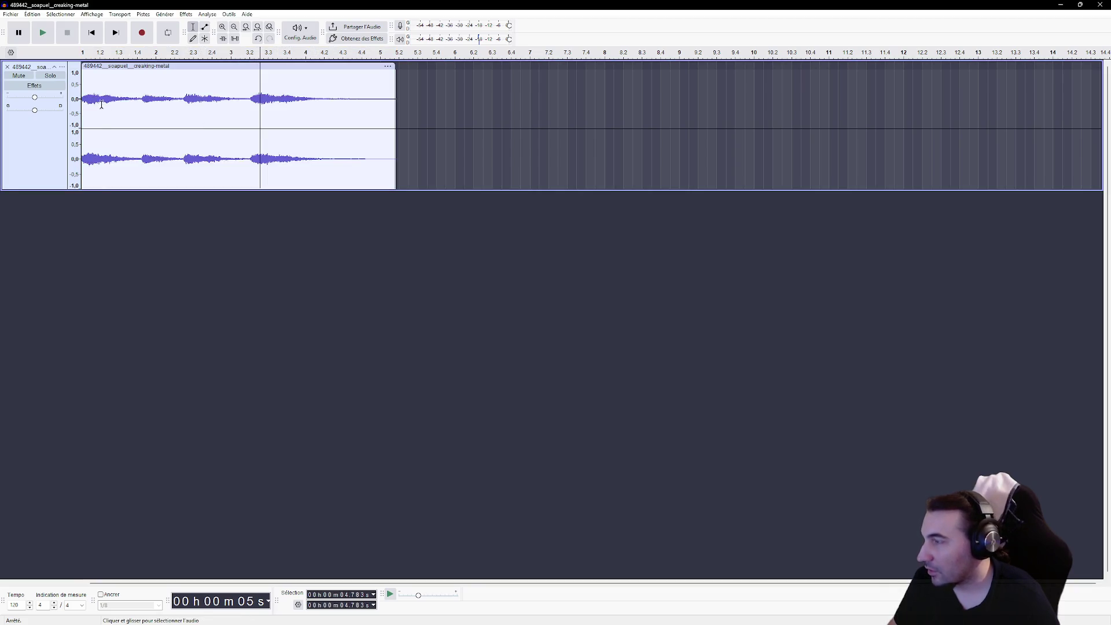
click(42, 33)
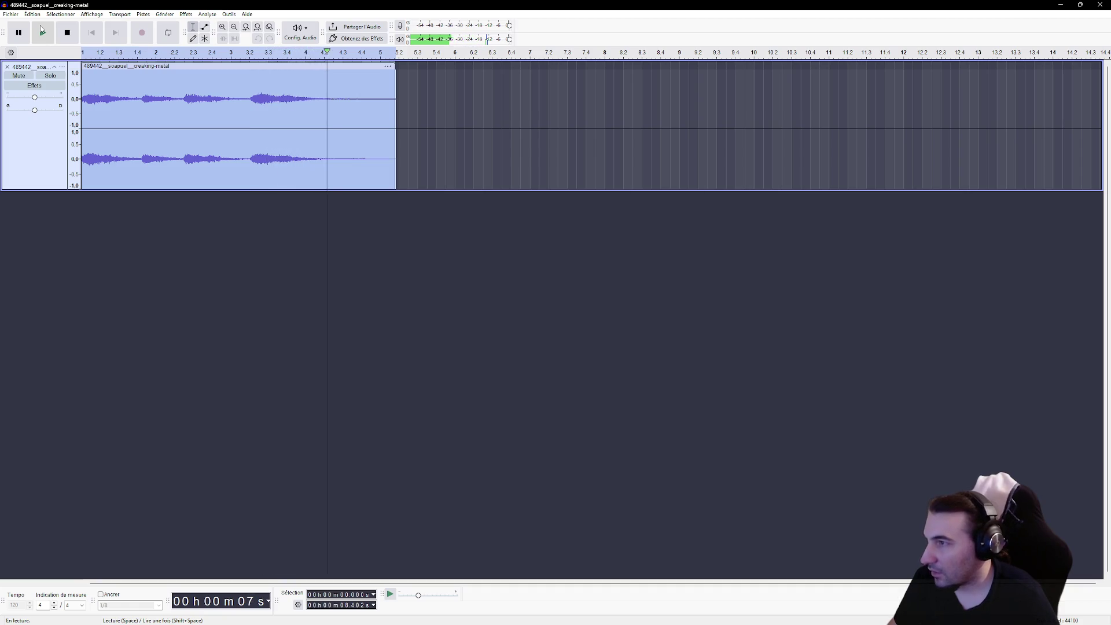
Export the louder clip to the Desktop as S_Ambiance_Metal_06.wav.
click(10, 14)
click(29, 97)
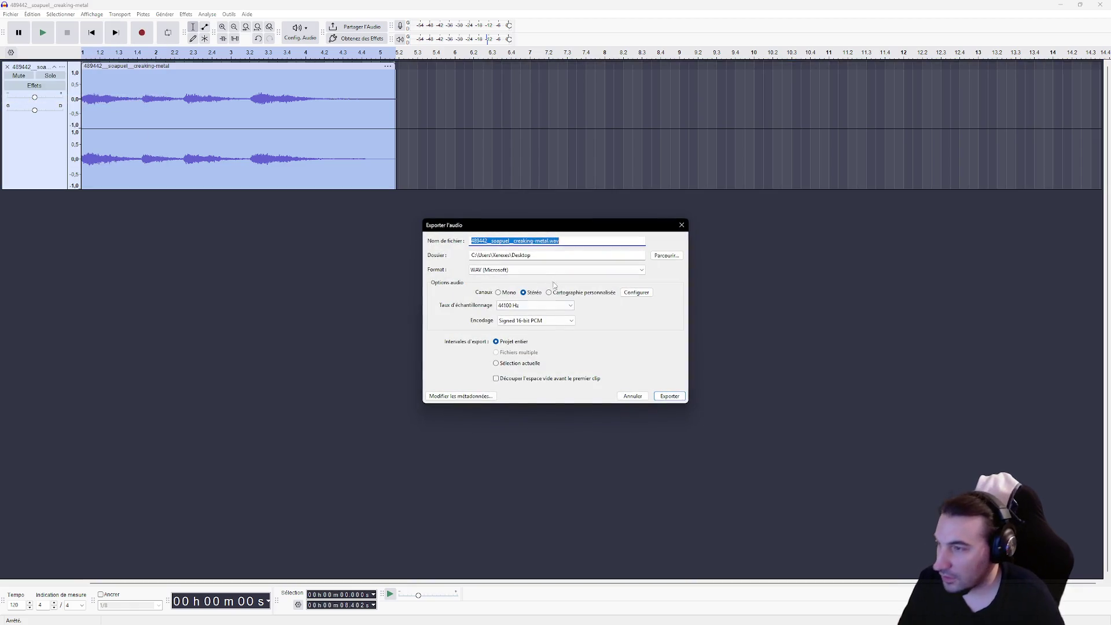
click(666, 255)
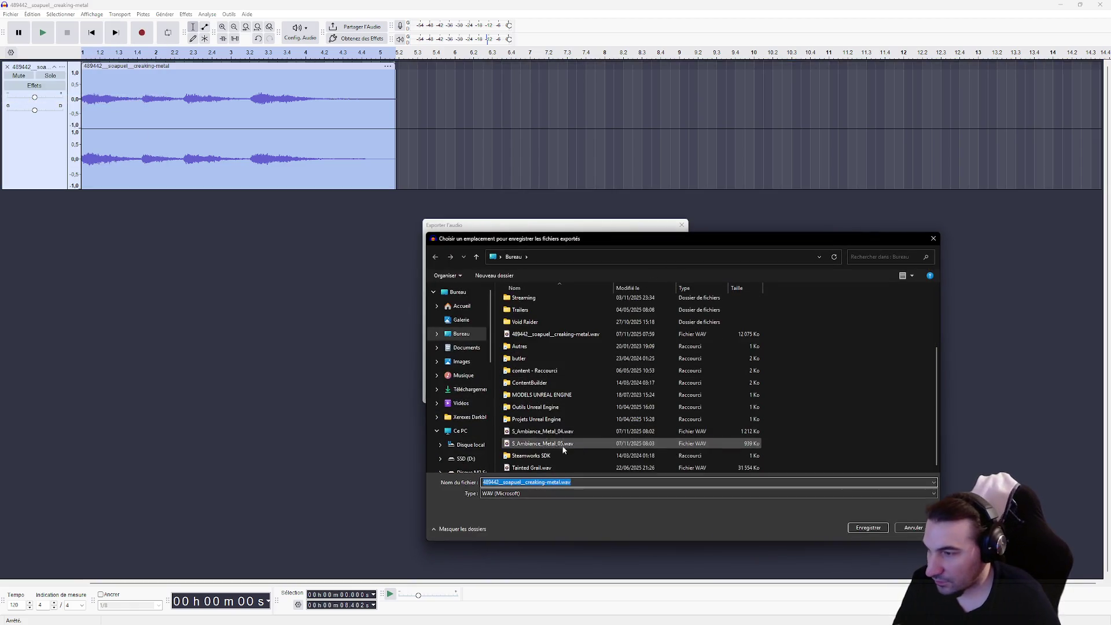
click(562, 443)
click(525, 482)
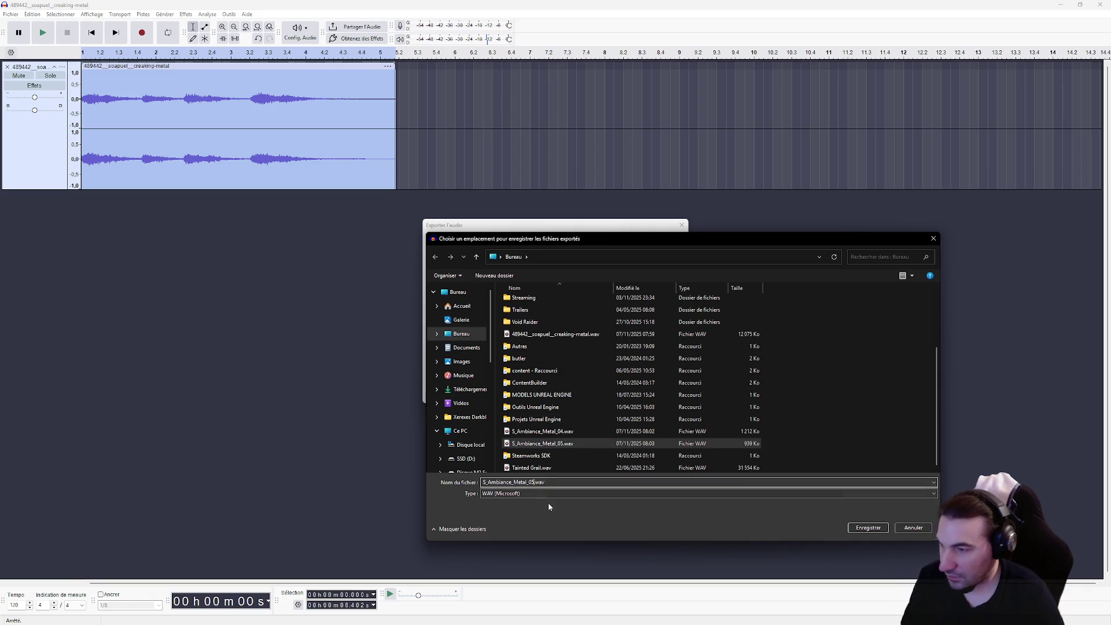
key(BackSpace)
text(6)
click(868, 527)
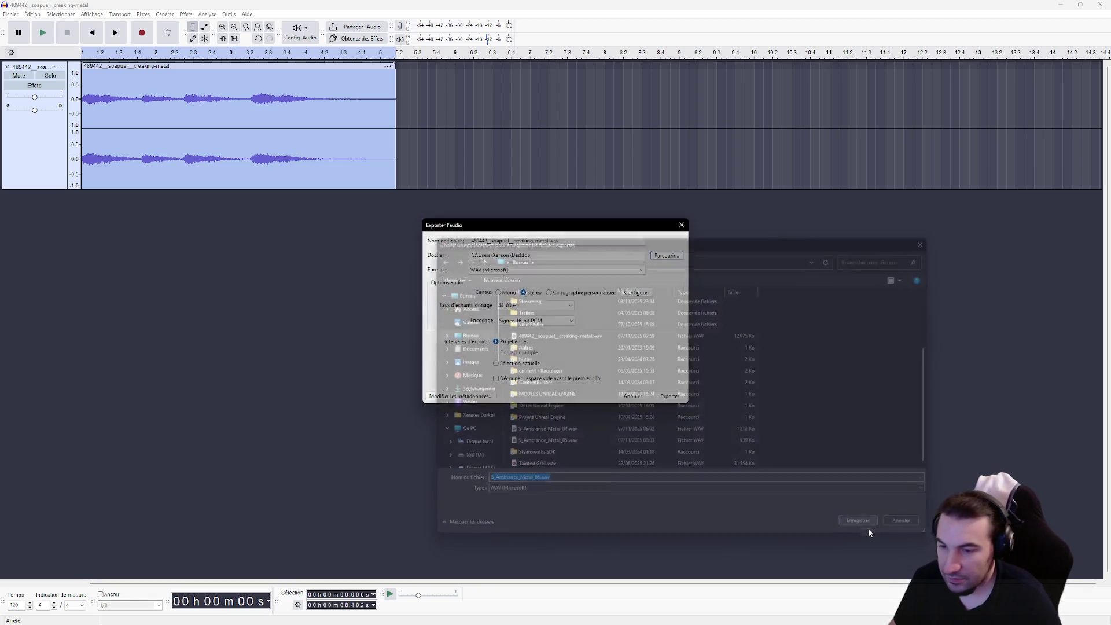
click(669, 396)
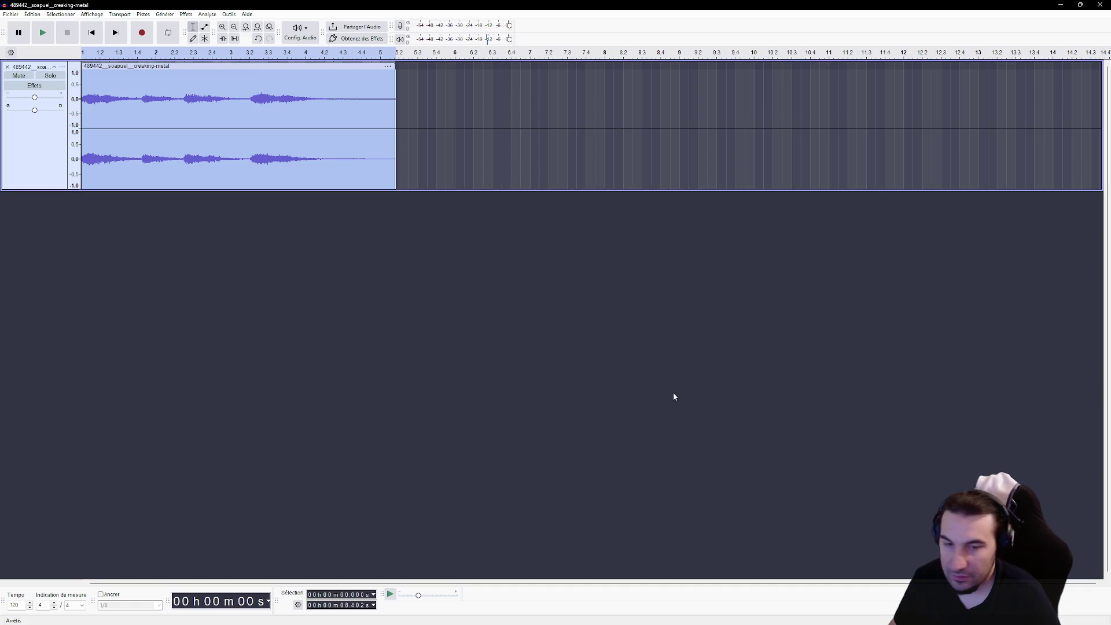
Quit Audacity without saving the project.
click(1100, 5)
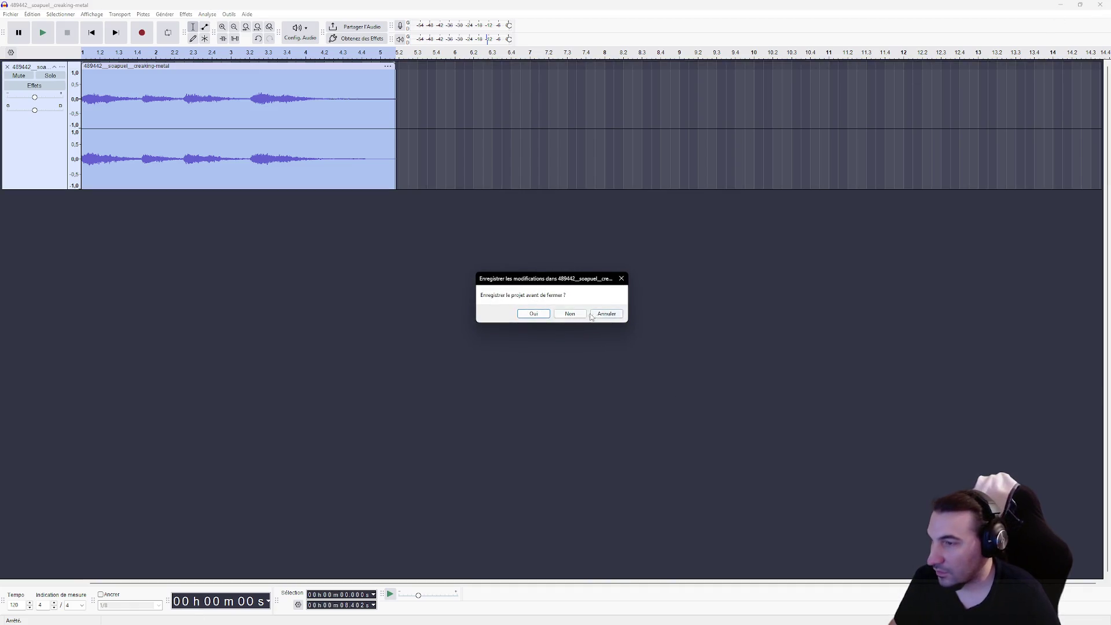
click(567, 313)
click(20, 104)
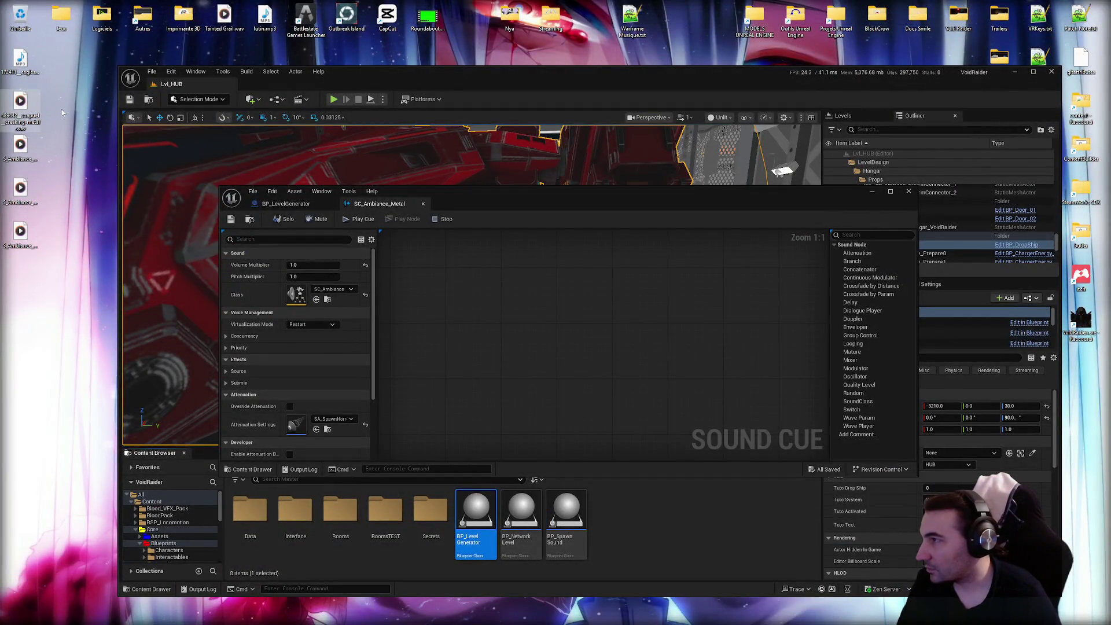
Delete the two selected desktop files to the Recycle Bin.
ctrl+click(15, 75)
key(Delete)
key(Return)
Move the sound cue editor window higher and browse the Core Assets folder.
drag(515, 196, 547, 50)
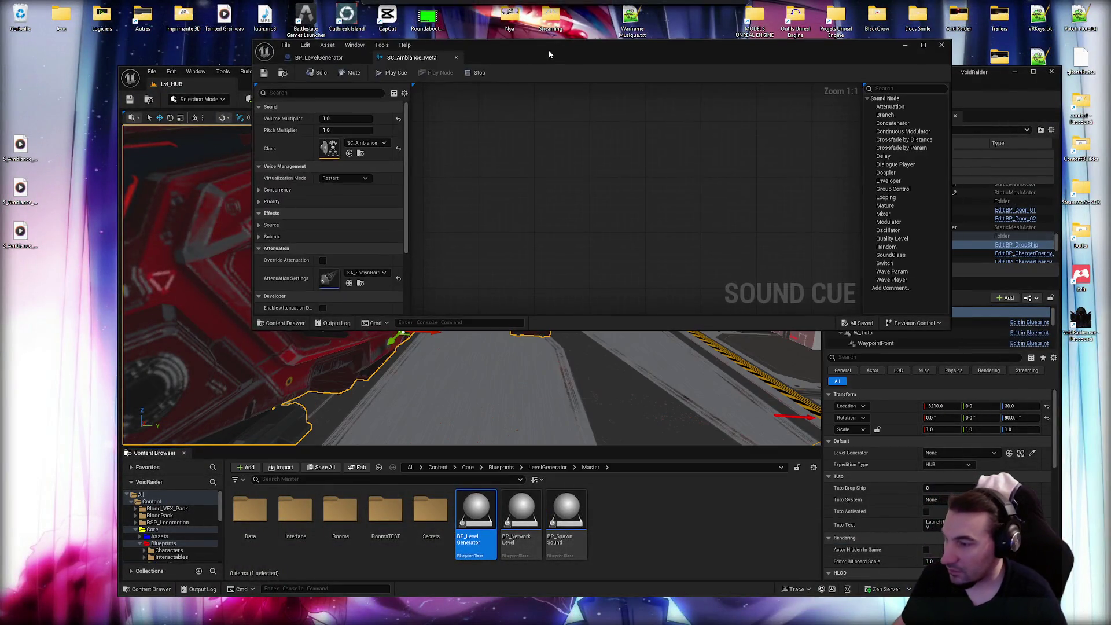
click(140, 544)
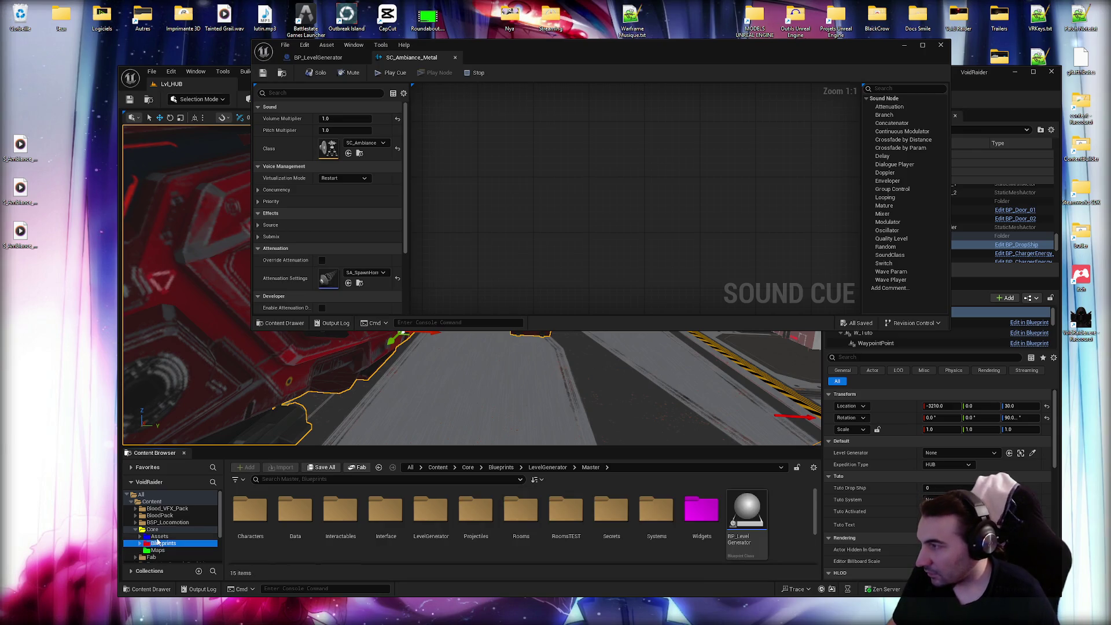
click(159, 537)
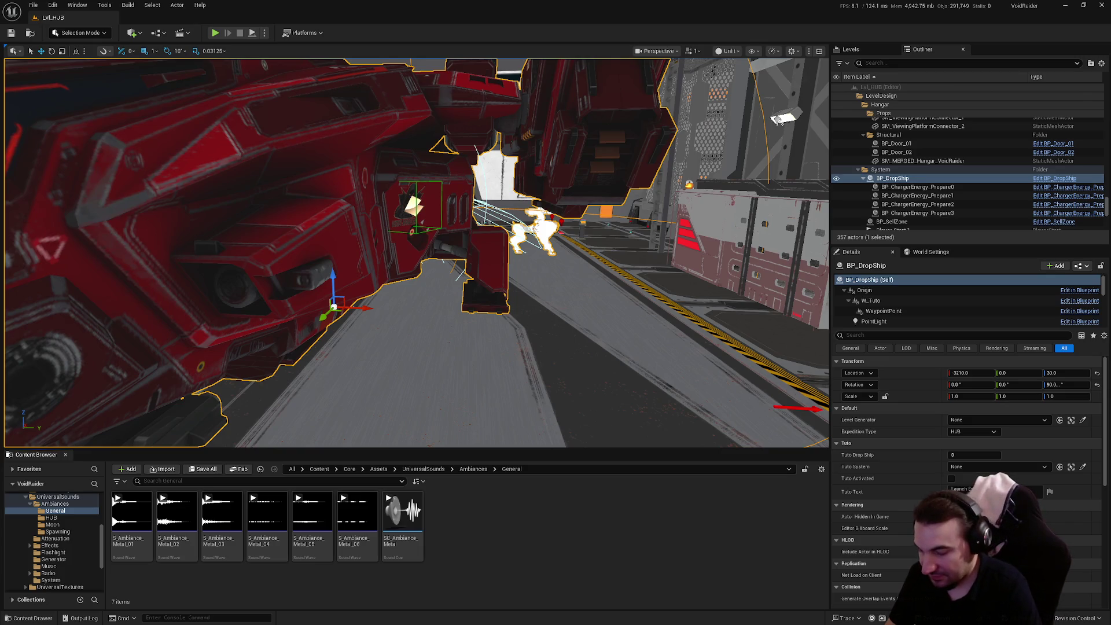
key(super)
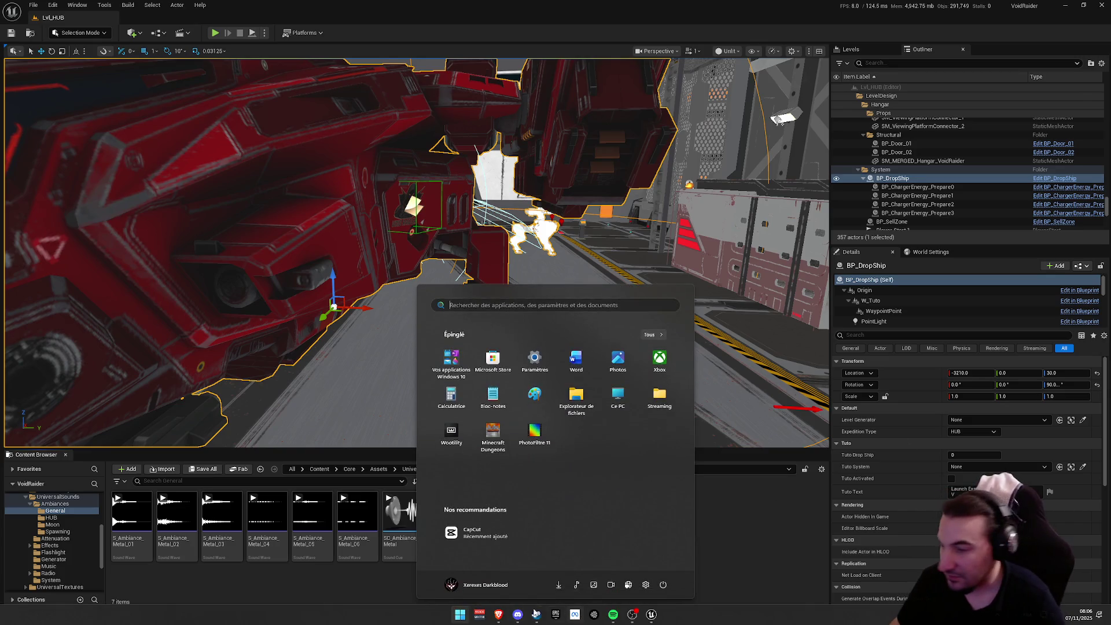
click(496, 614)
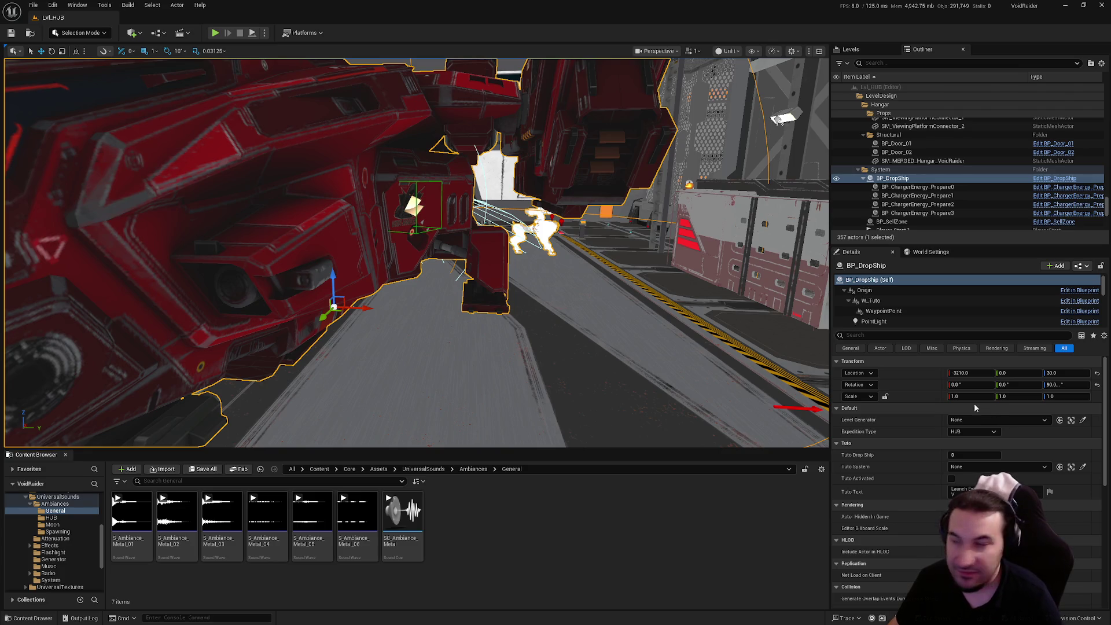
mouse_move(799, 393)
mouse_down()
mouse_move(694, 347)
mouse_move(608, 330)
mouse_up()
drag(602, 280, 602, 280)
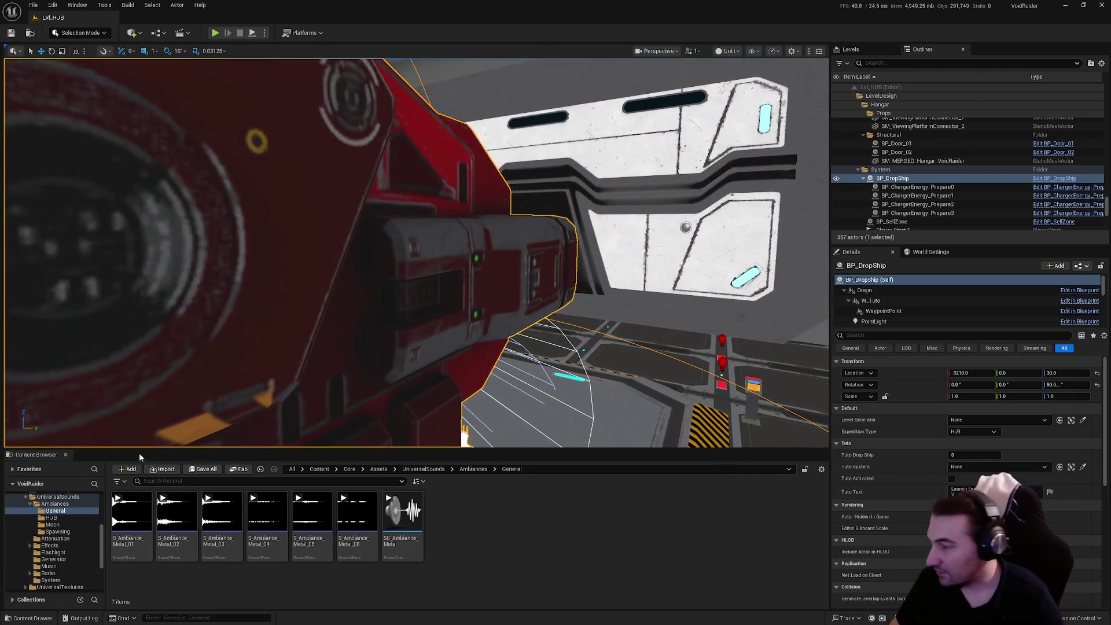
scroll(61, 538, up, 2)
Collapse UniversalSounds and Assets, list Core > Maps, and select Lvl_Dungeon_Ship.
ctrl+click(27, 525)
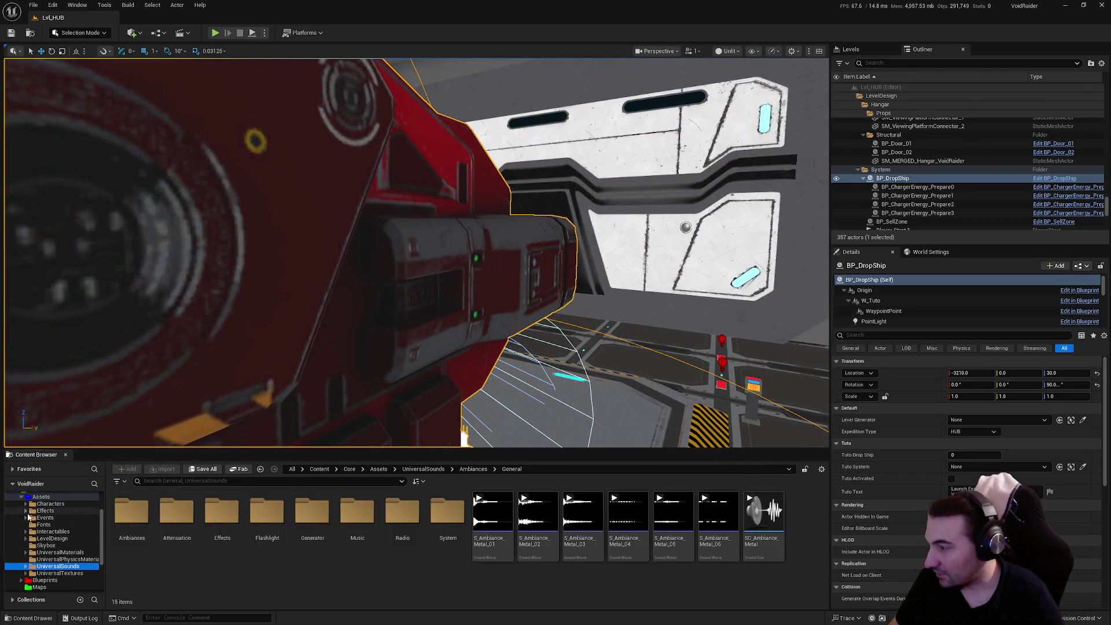
click(23, 497)
click(40, 525)
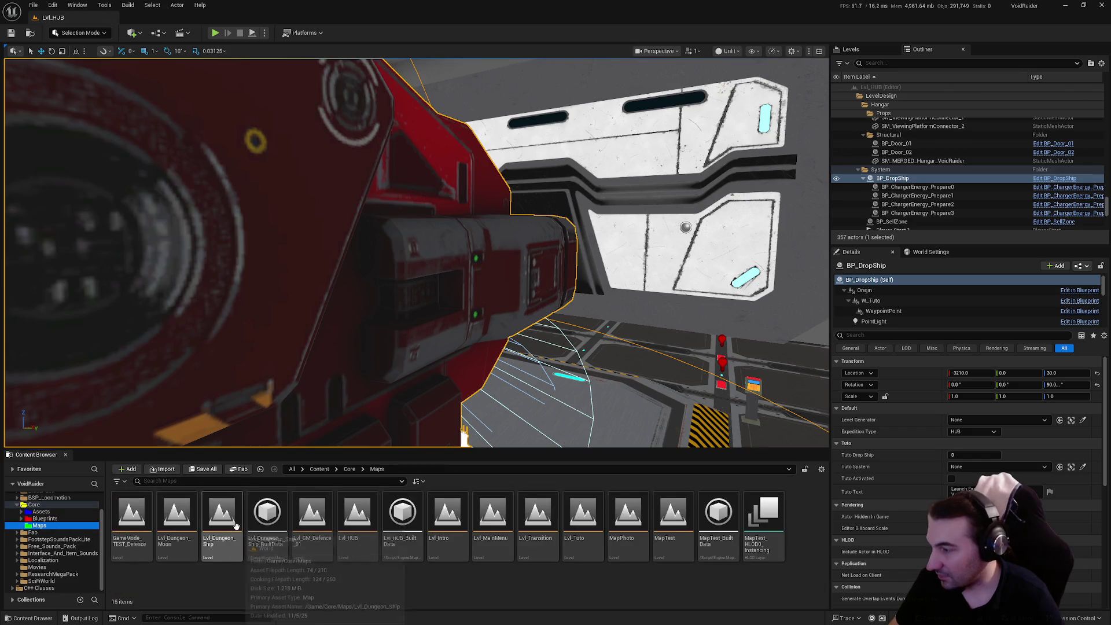
click(176, 515)
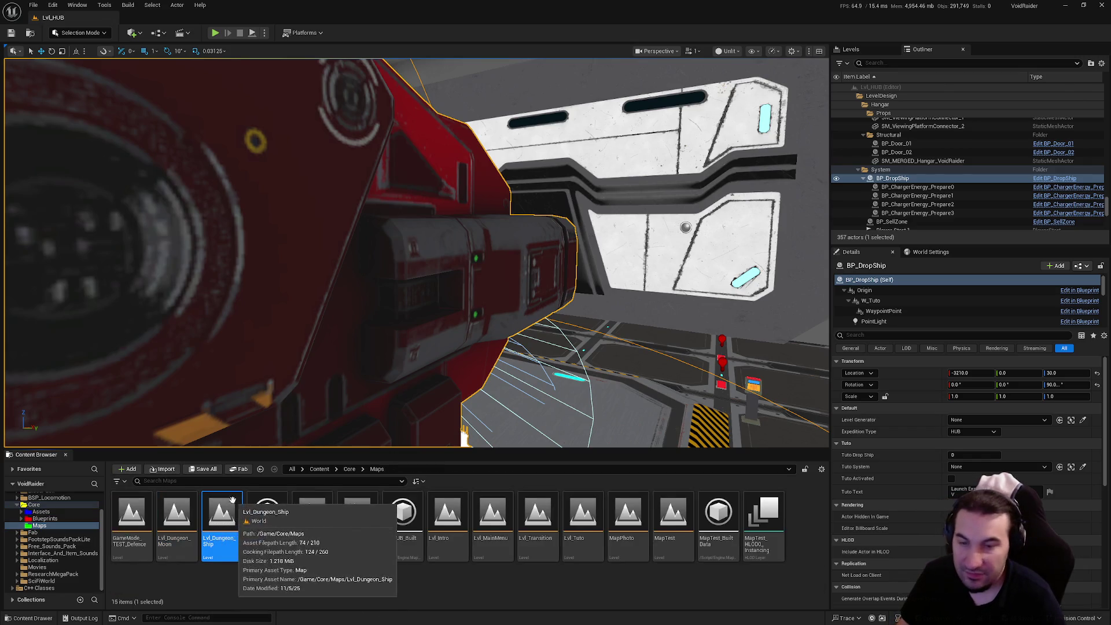
Open Lvl_Dungeon_Ship, start Play-In-Editor, and walk through the first sci-fi doors.
double_click(231, 517)
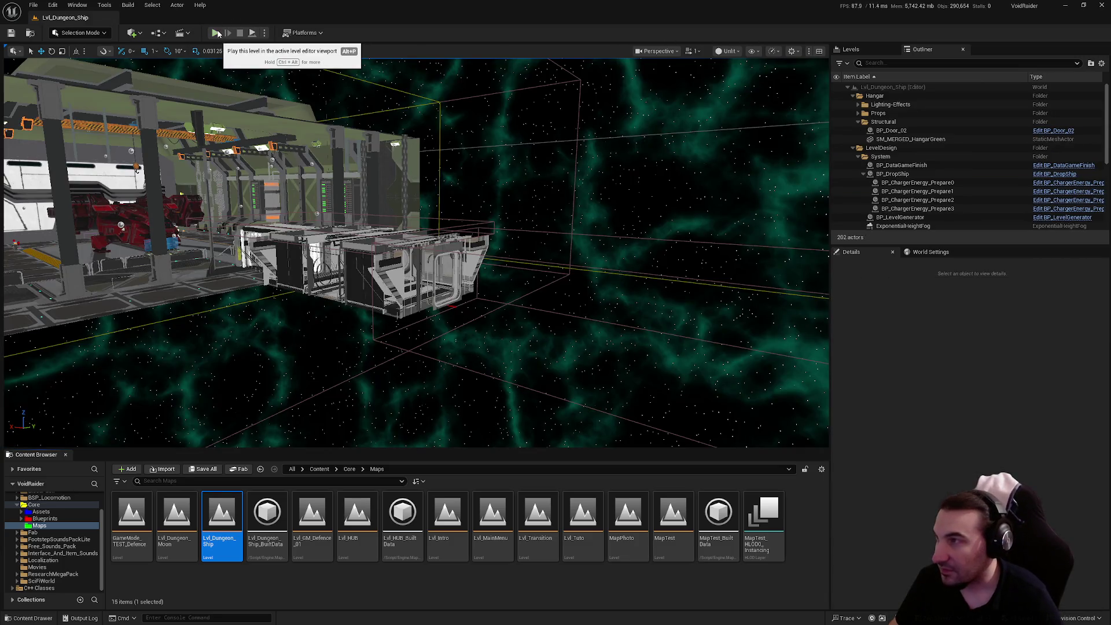
click(216, 33)
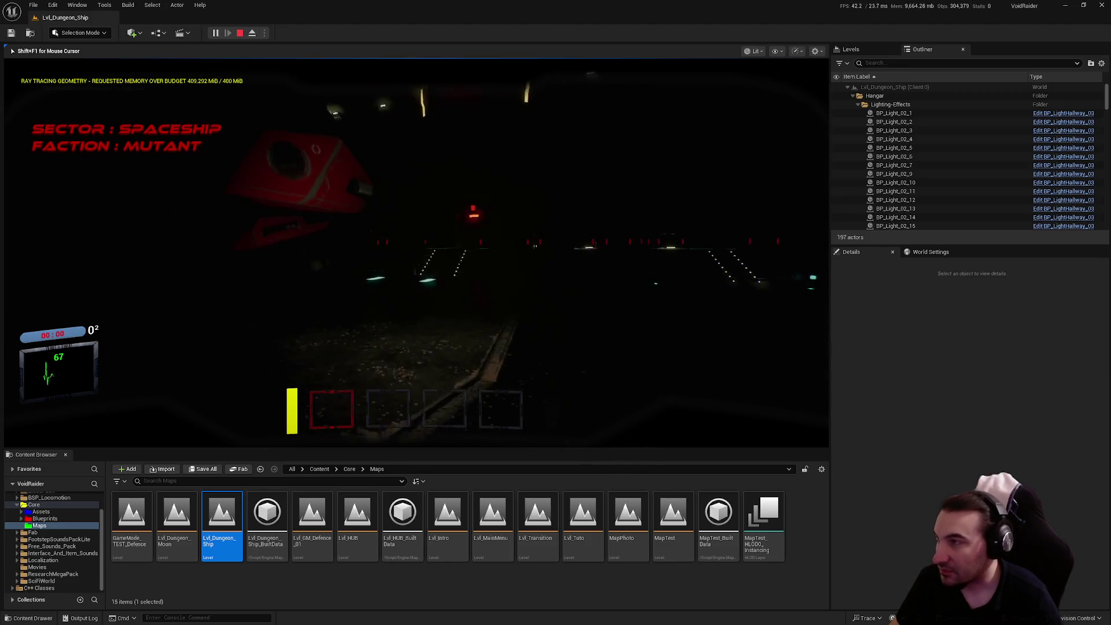
key(w)
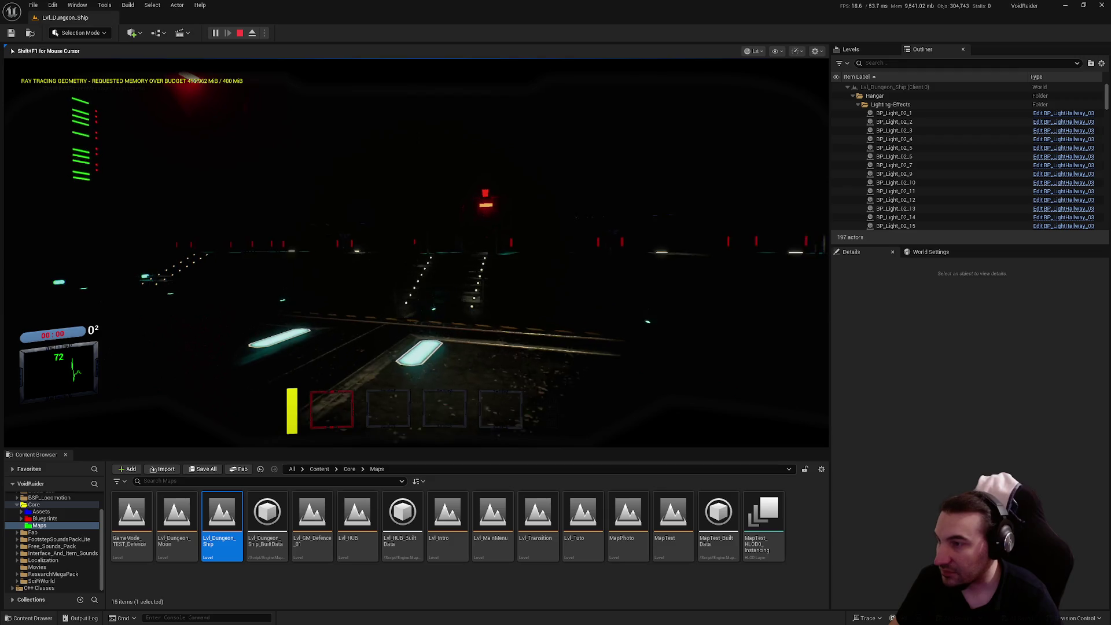
key(w)
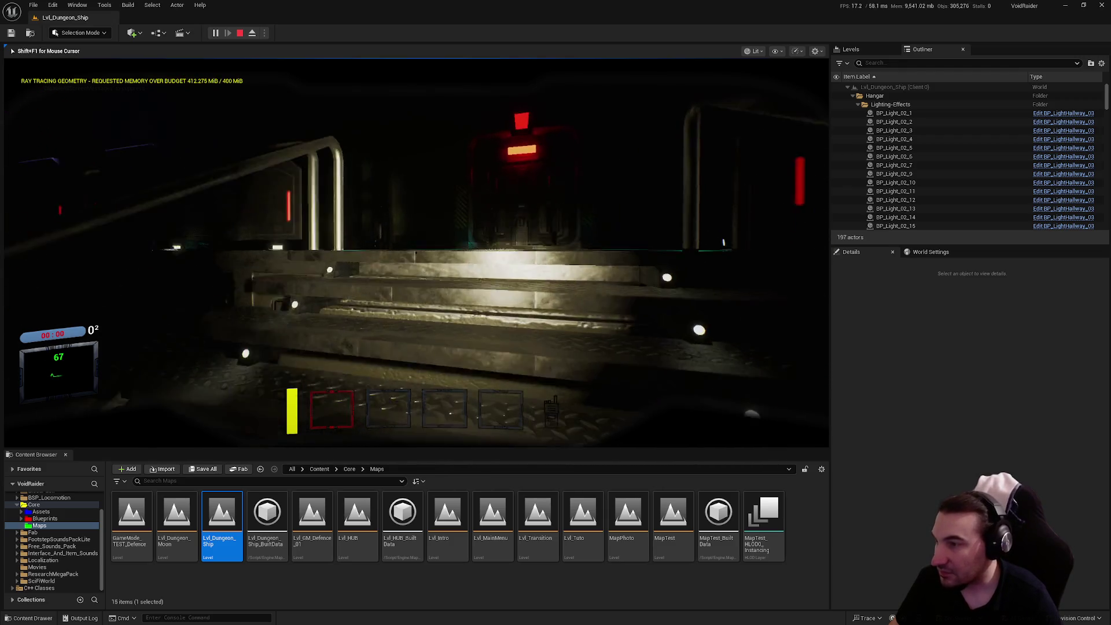
key(w)
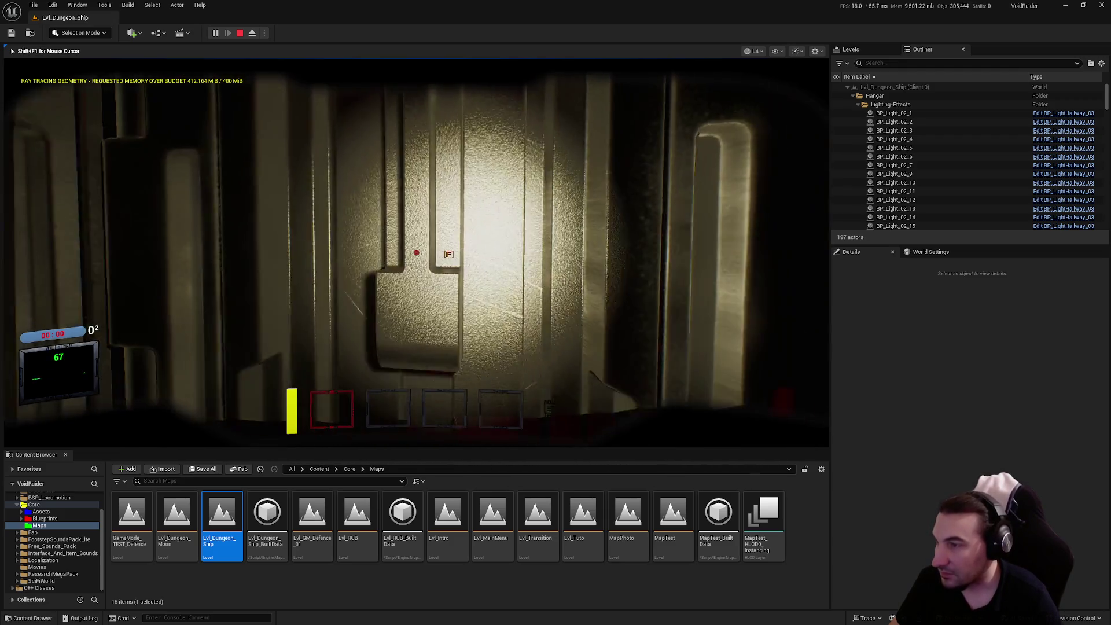
key(w)
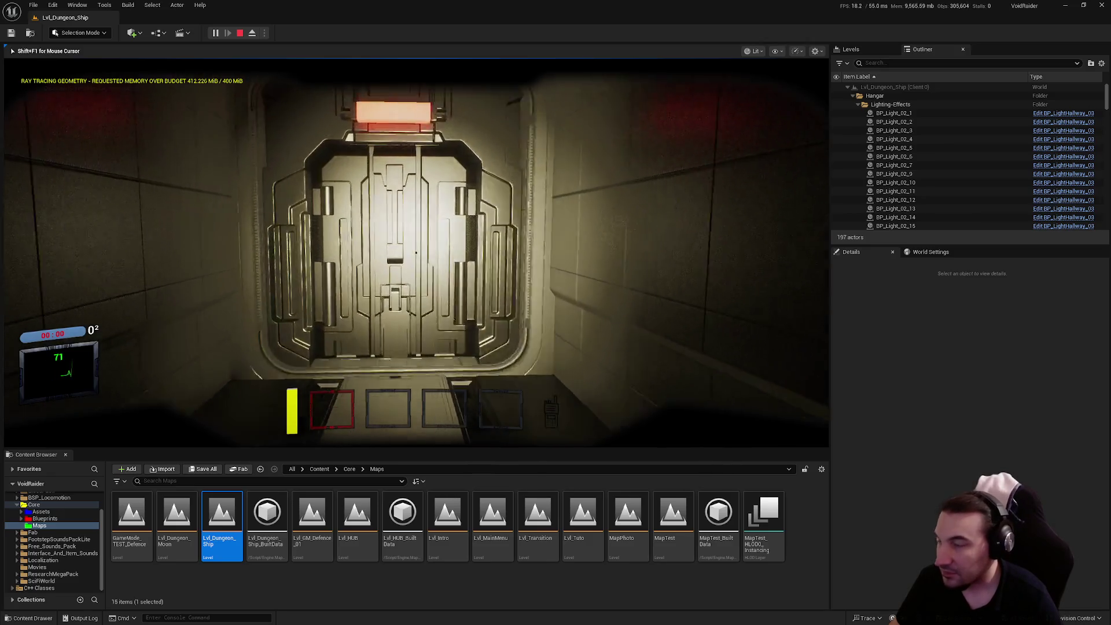
key(f)
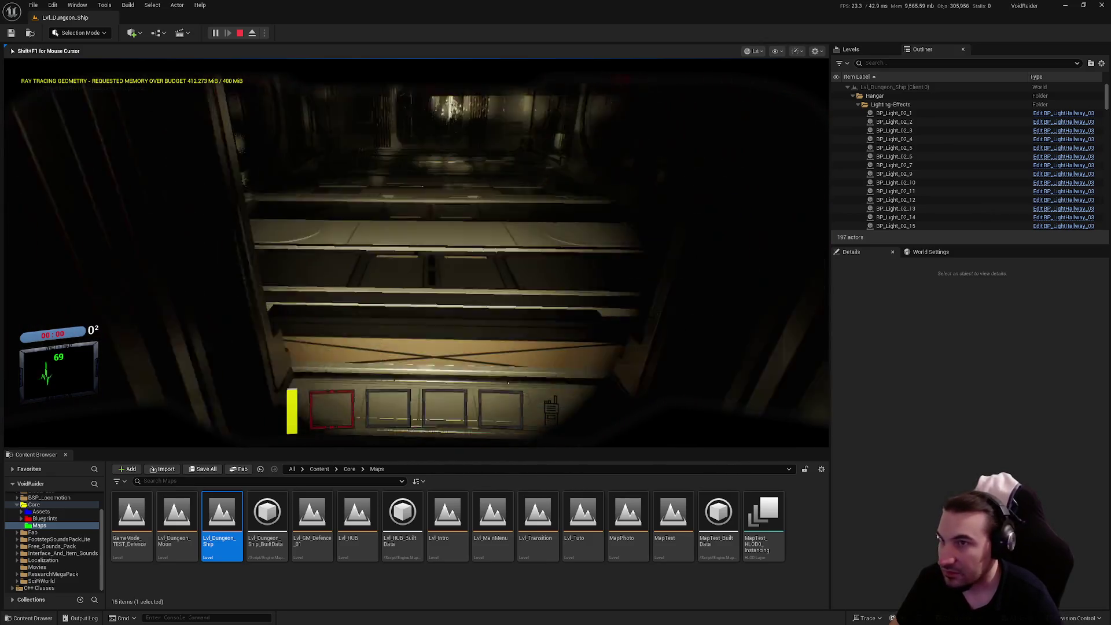
key(w)
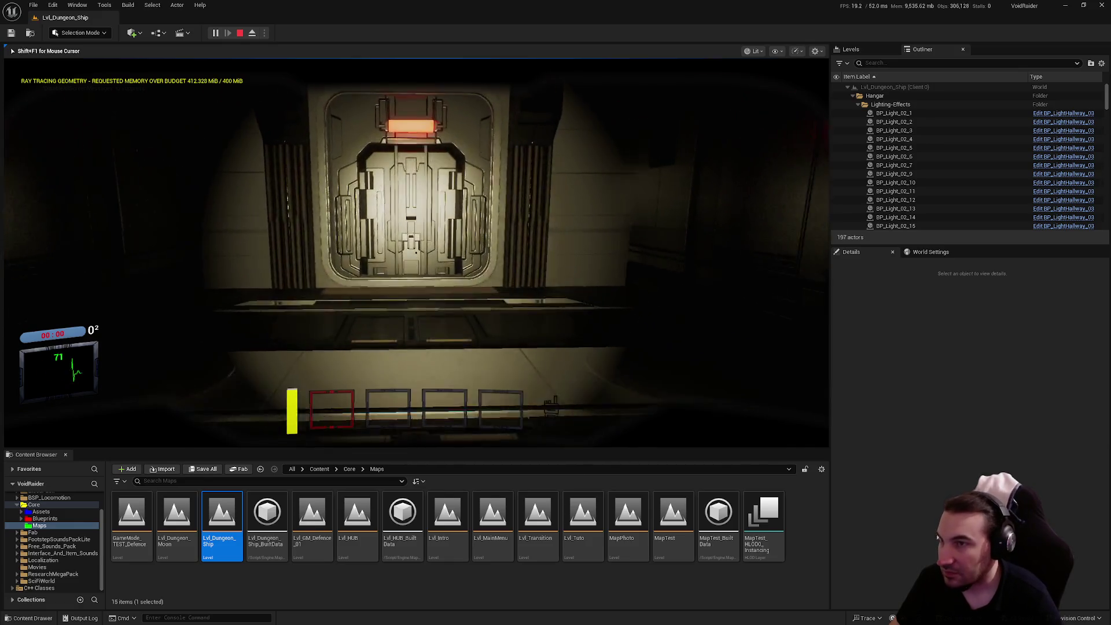
key(f)
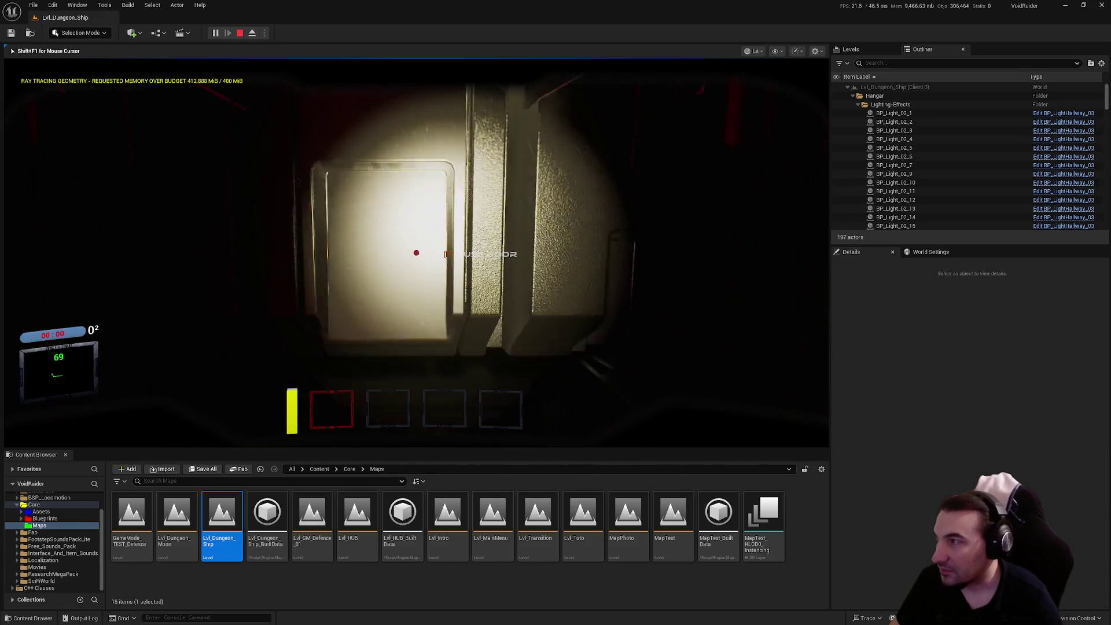
key(w)
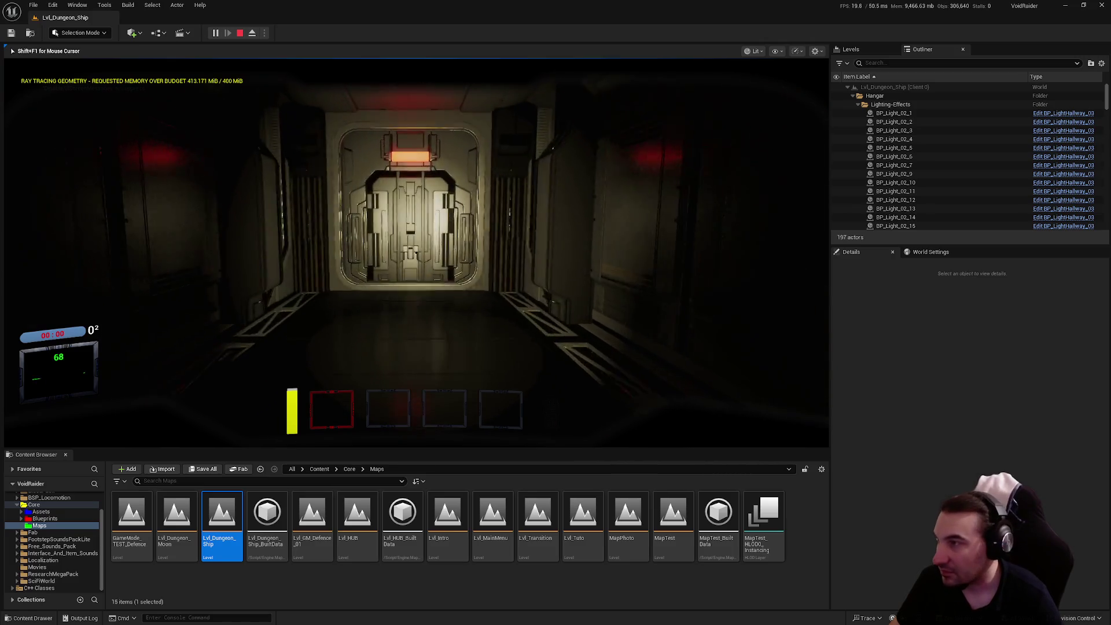
key(w)
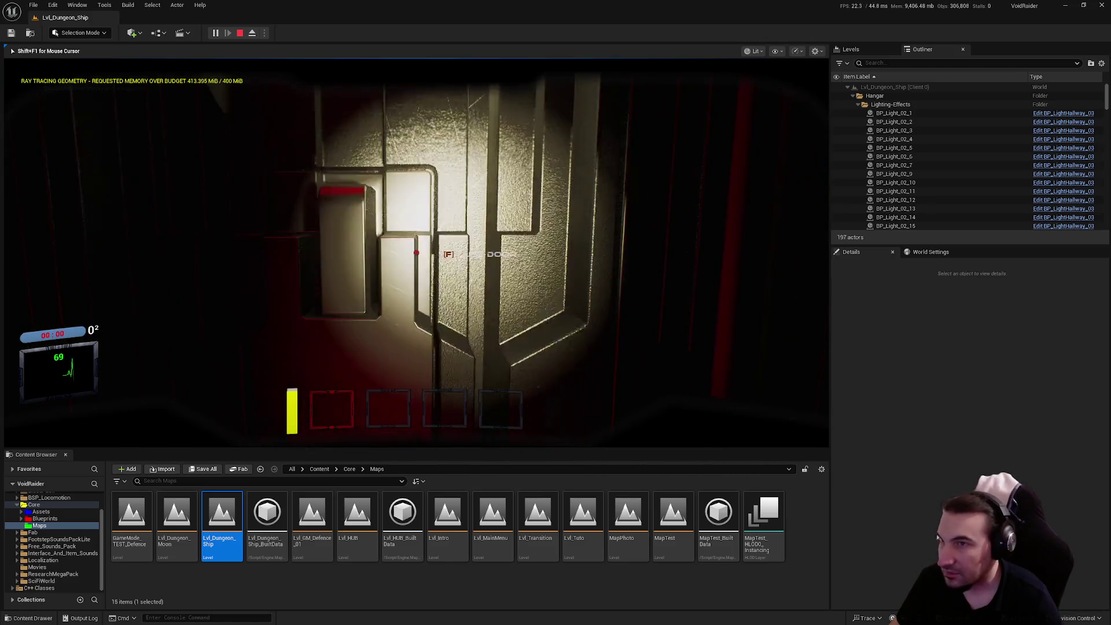
Open the wall door panel and walk through the security room to the holographic console.
mouse_move(347, 253)
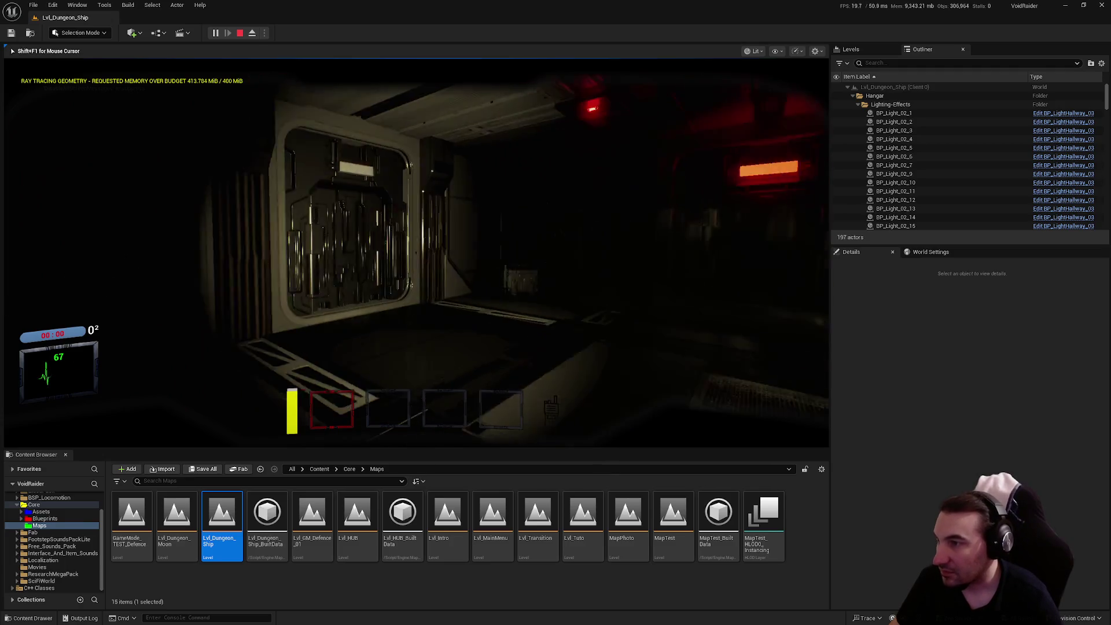
key(w)
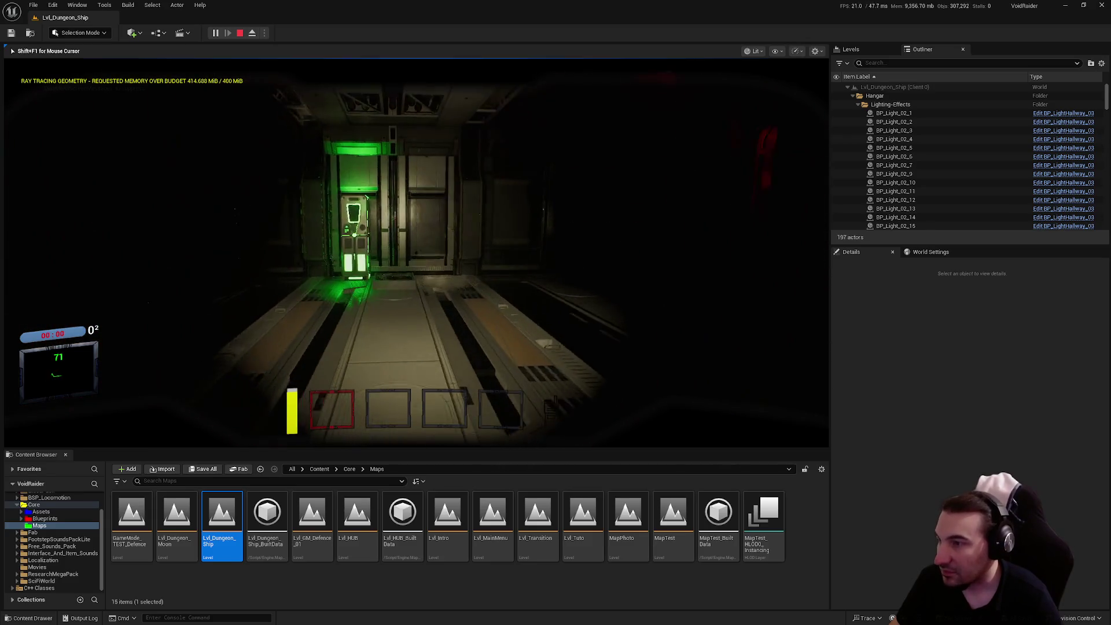
mouse_move(414, 253)
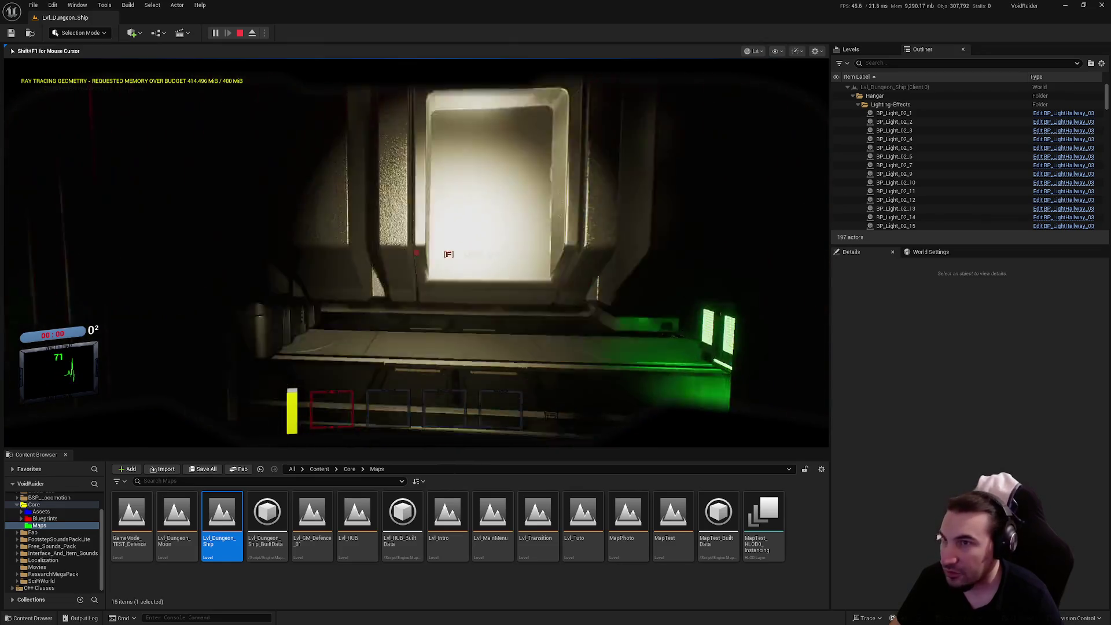
key(w)
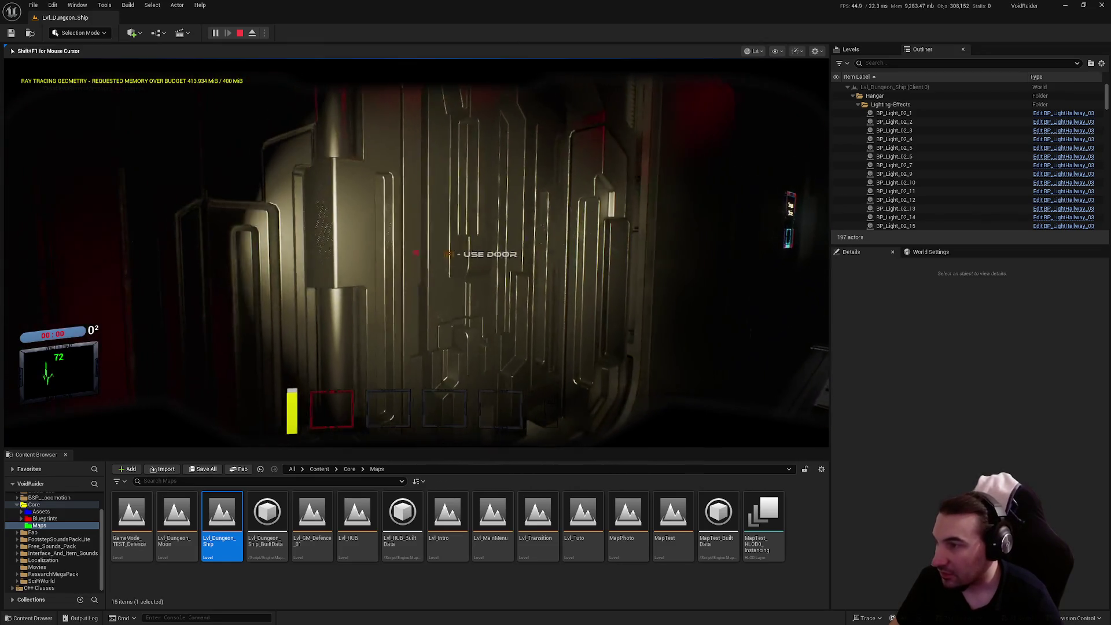
key(e)
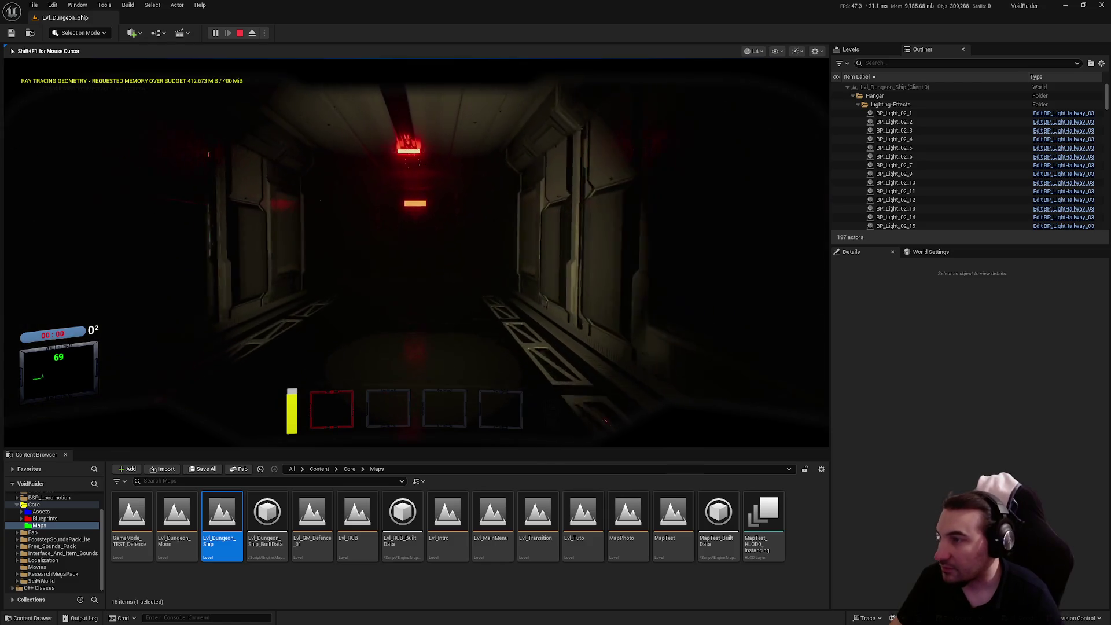
key(w)
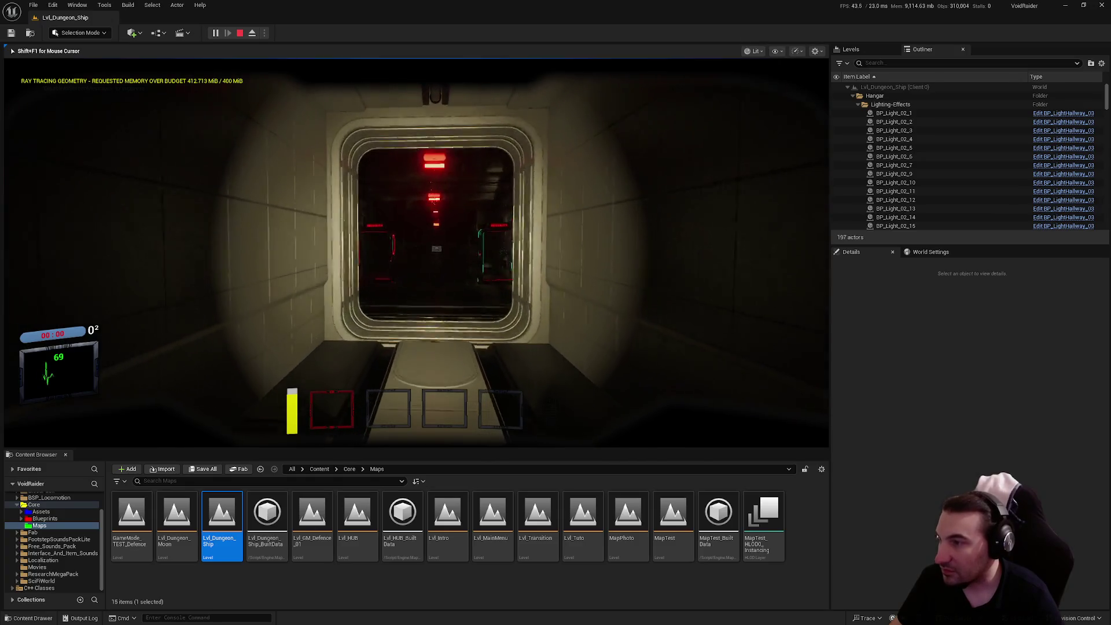
key(w)
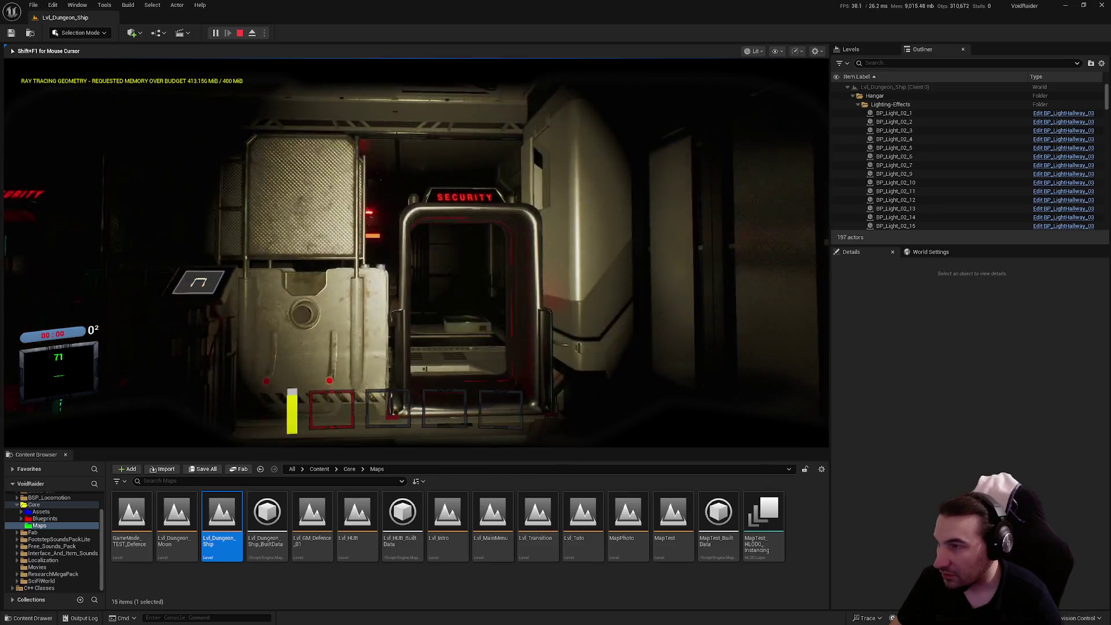
key(w)
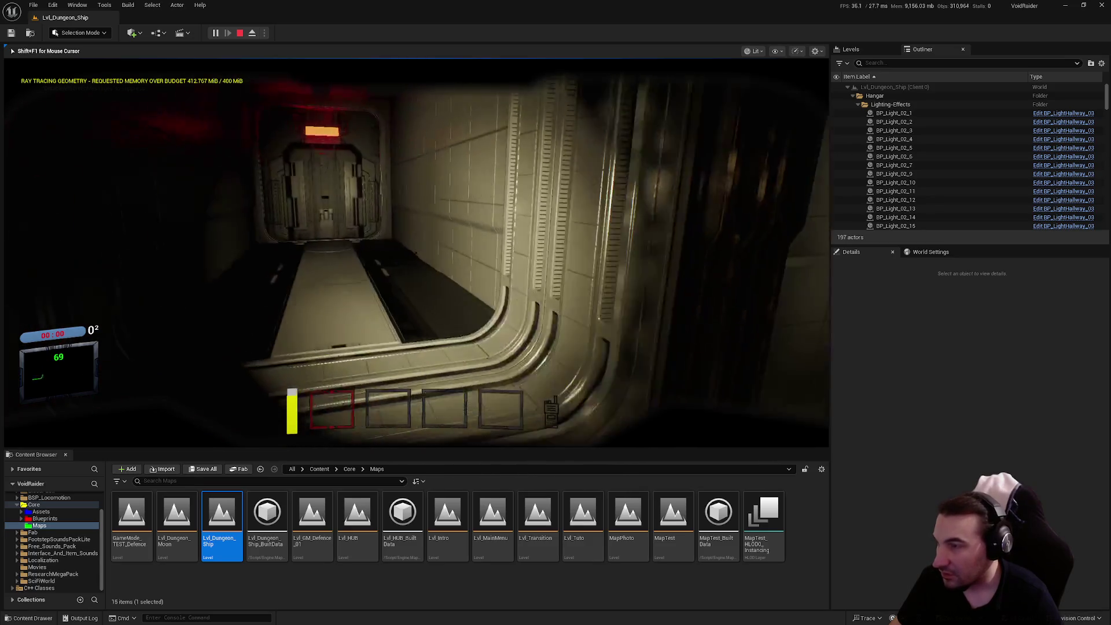
key(f)
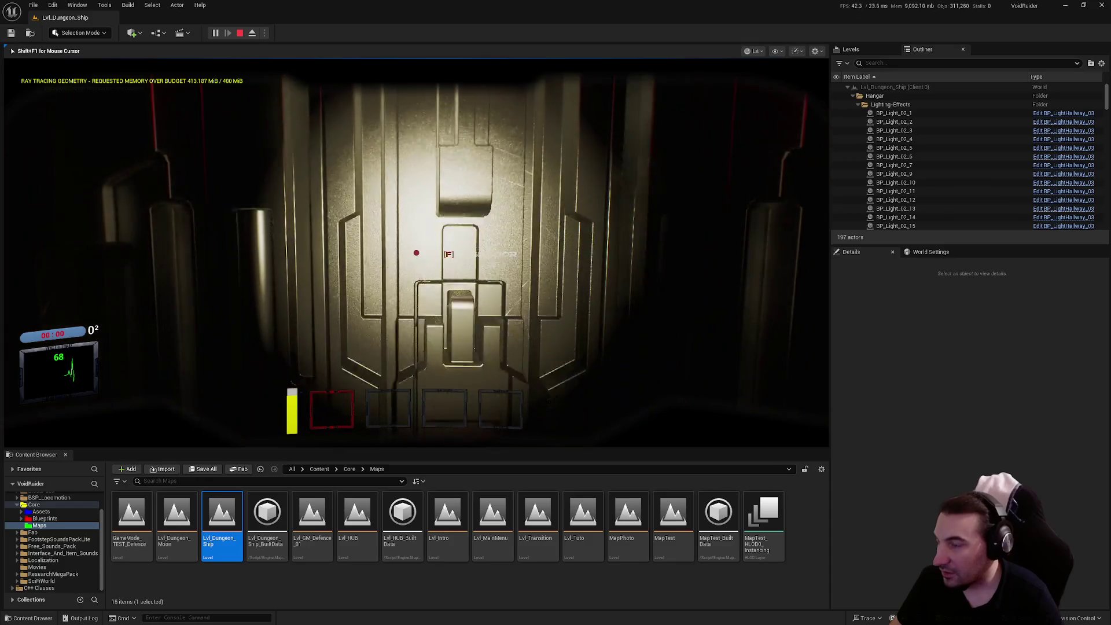
key(w)
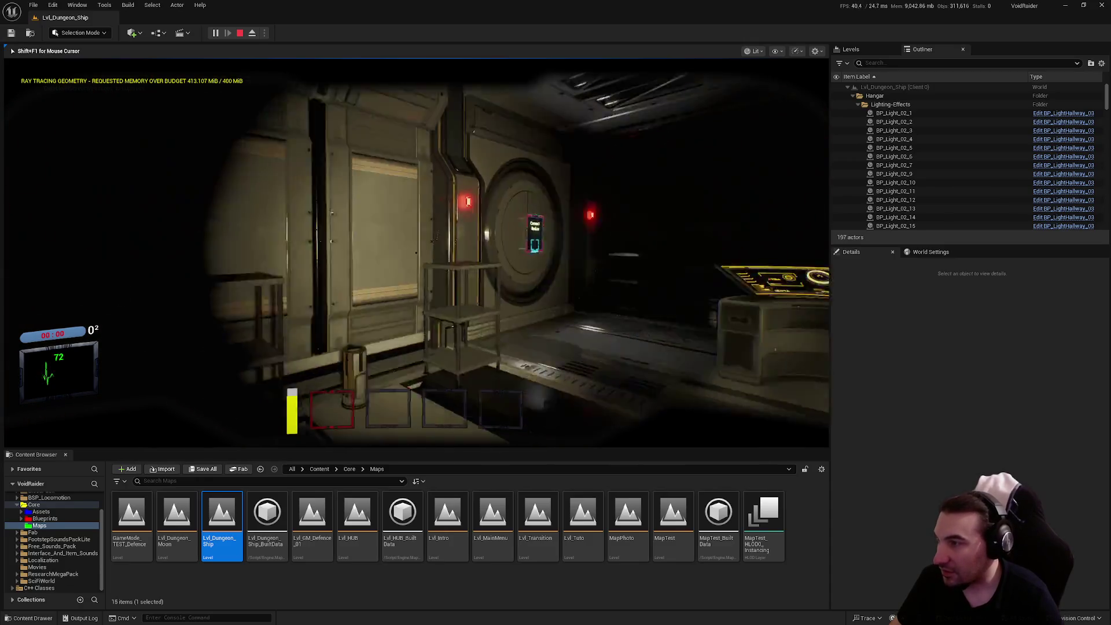
key(w)
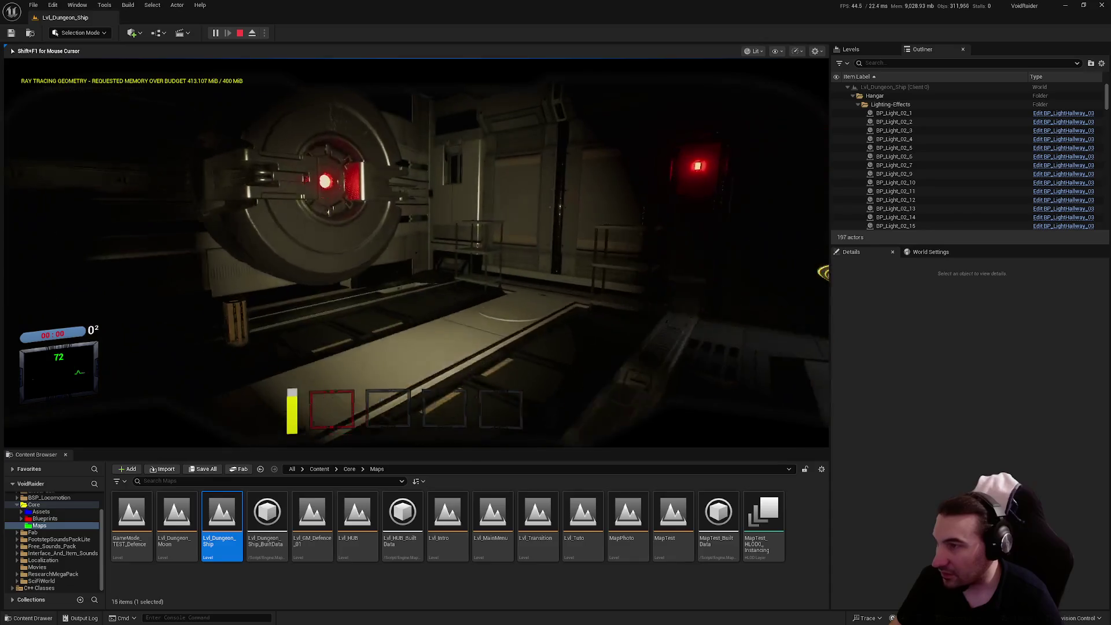
key(w)
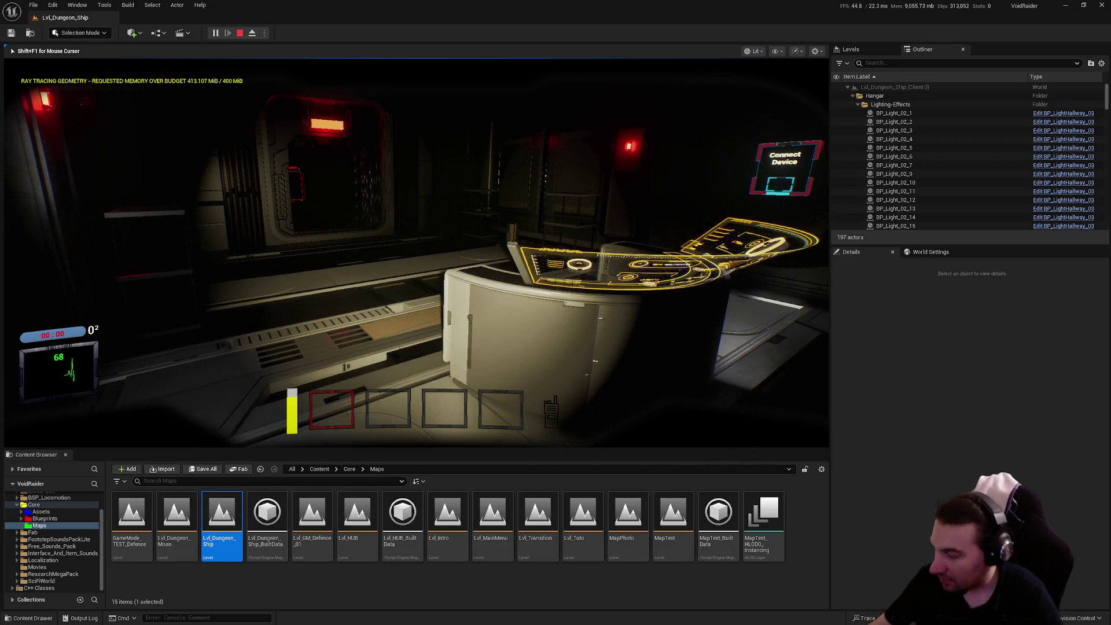
Charge the player's energy at the Connect Device panel and open the security gate keypad.
key(w)
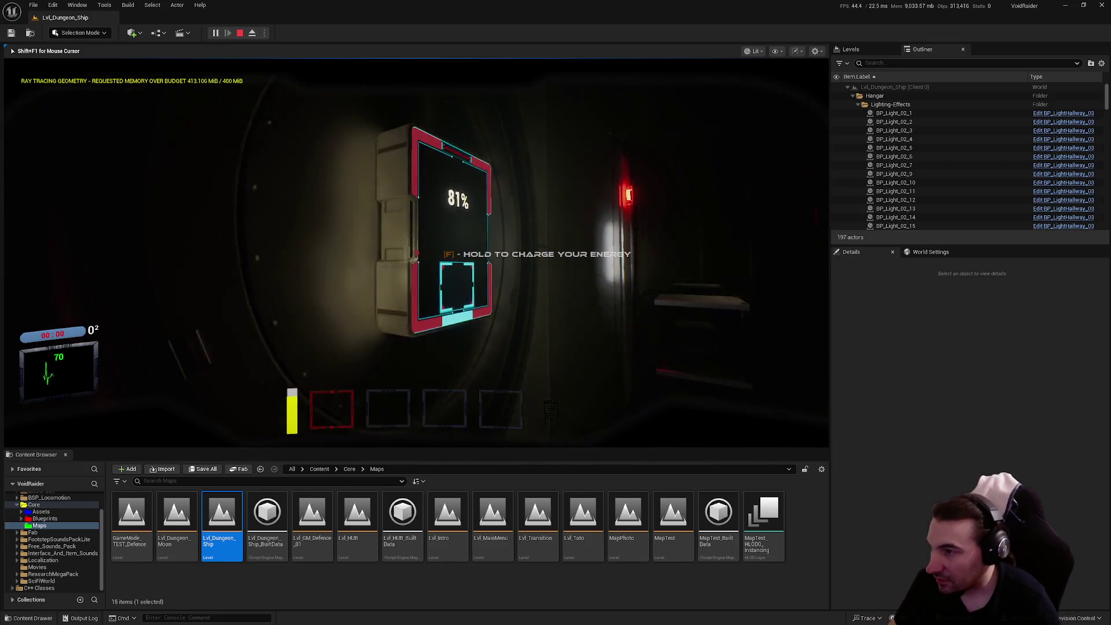
key(f)
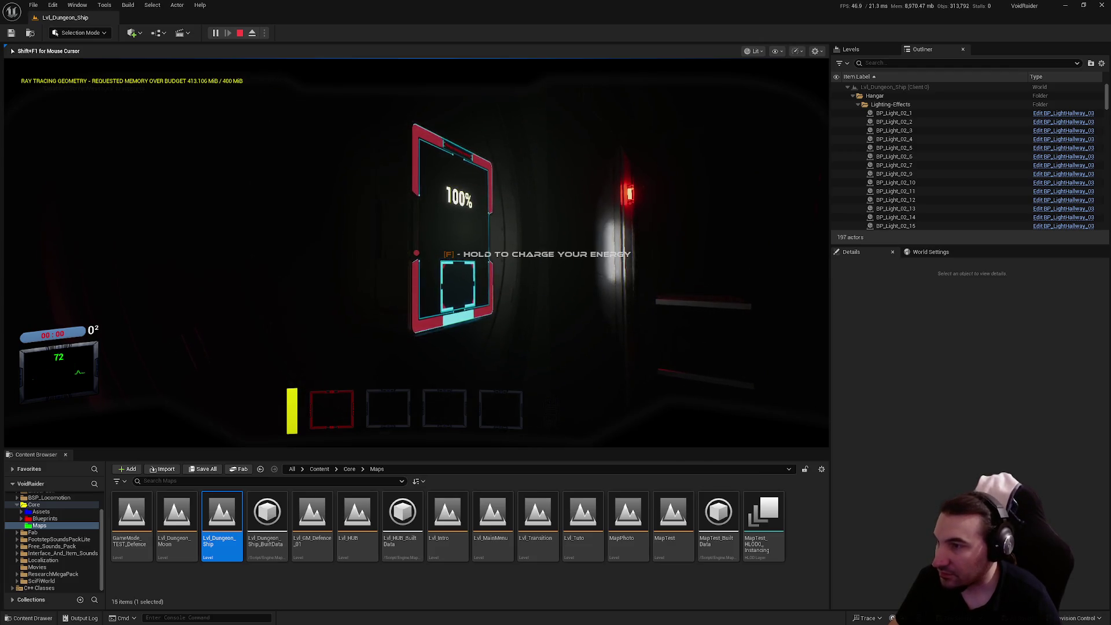
key(w)
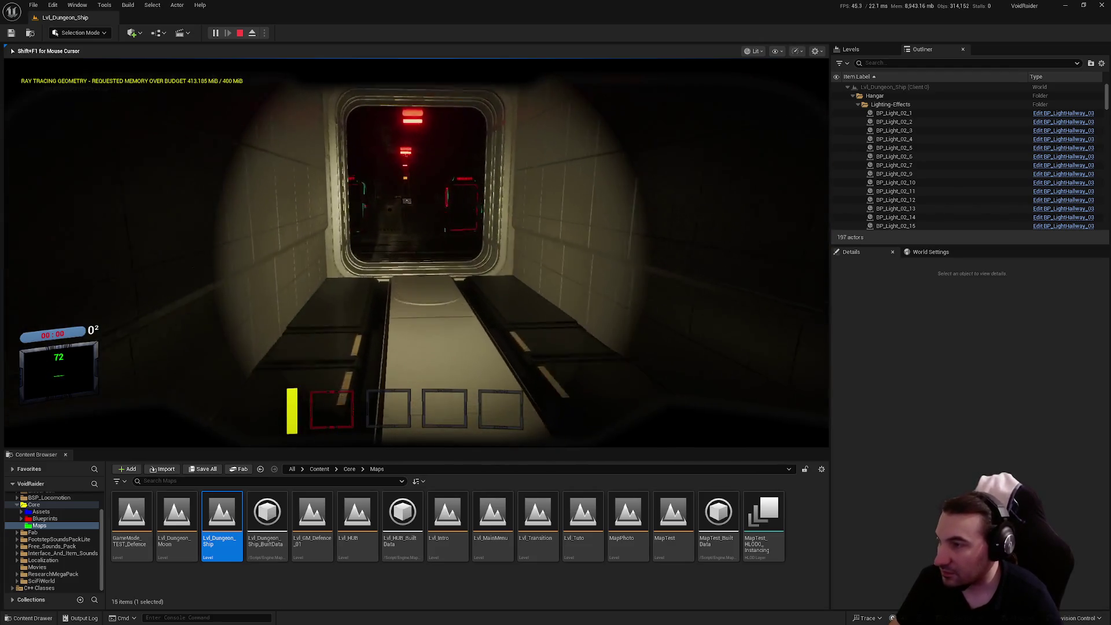
key(w)
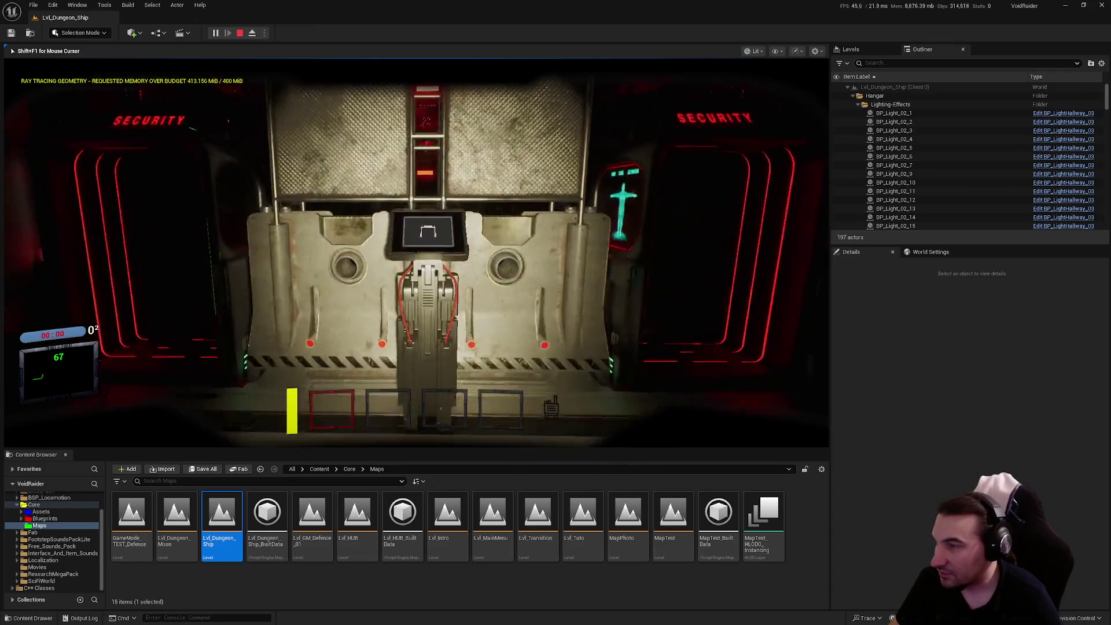
key(f)
Reveal keypad tiles to match the warning and lock icon pairs in the twelve-slot grid.
click(447, 213)
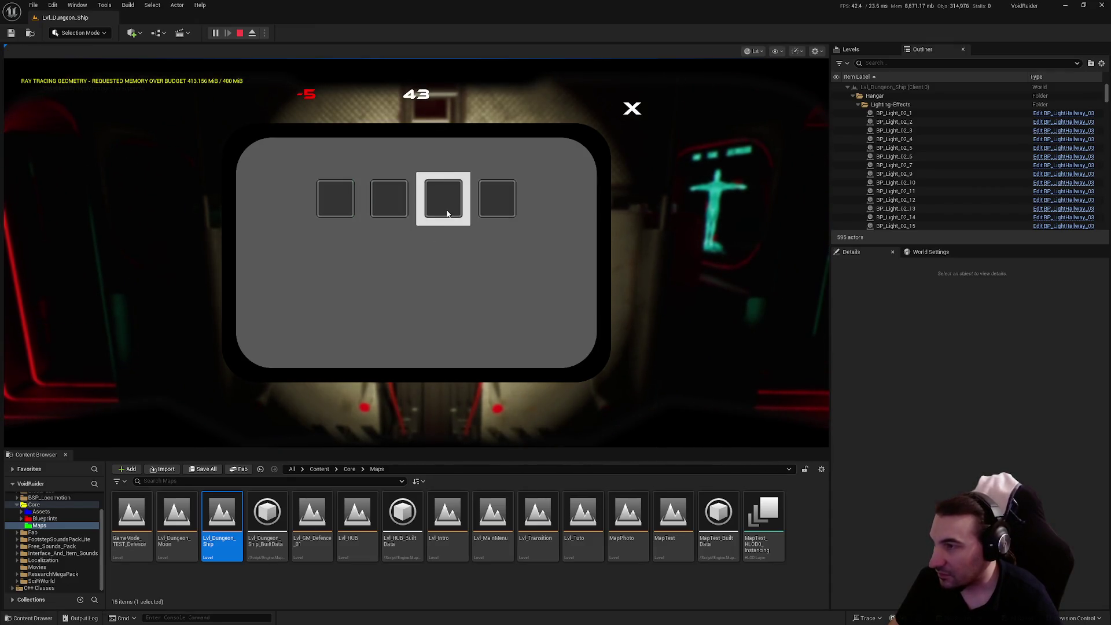
click(342, 210)
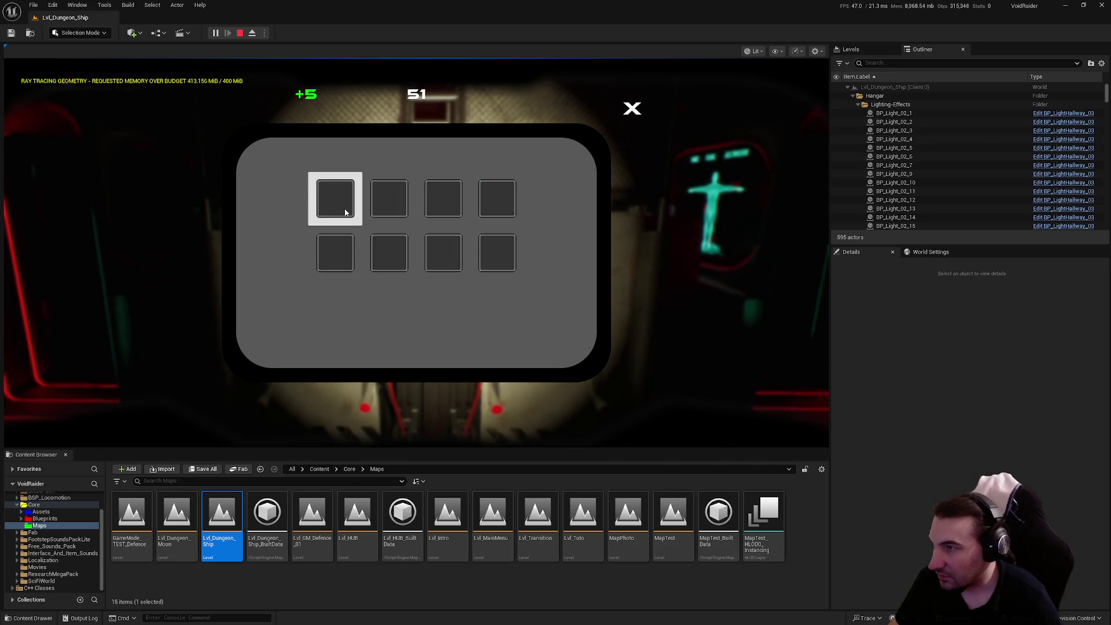
click(387, 209)
click(347, 258)
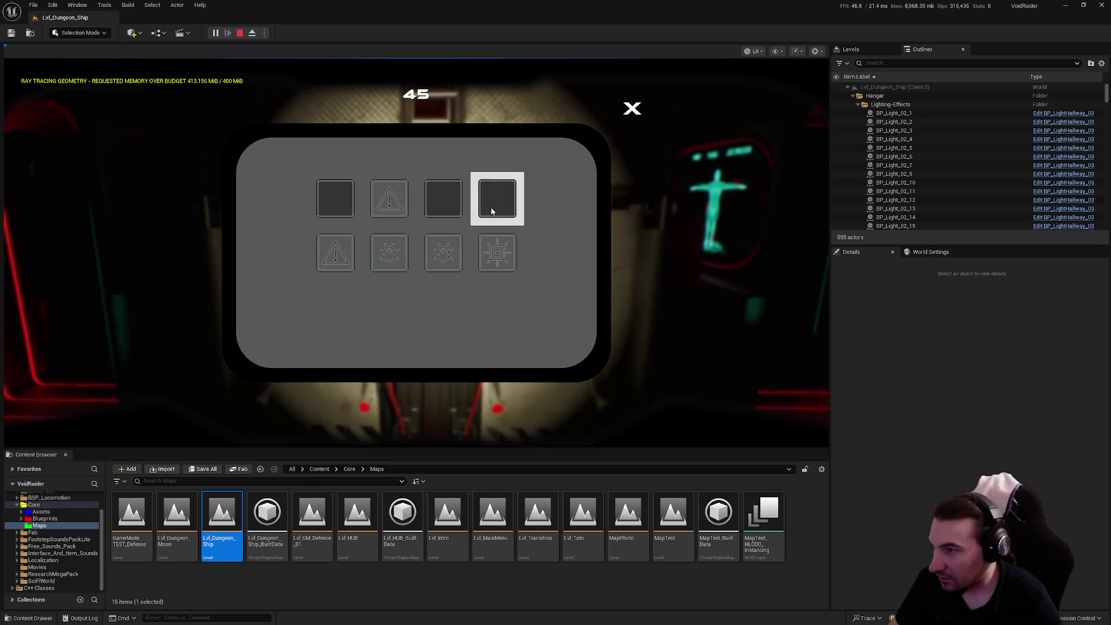
click(316, 206)
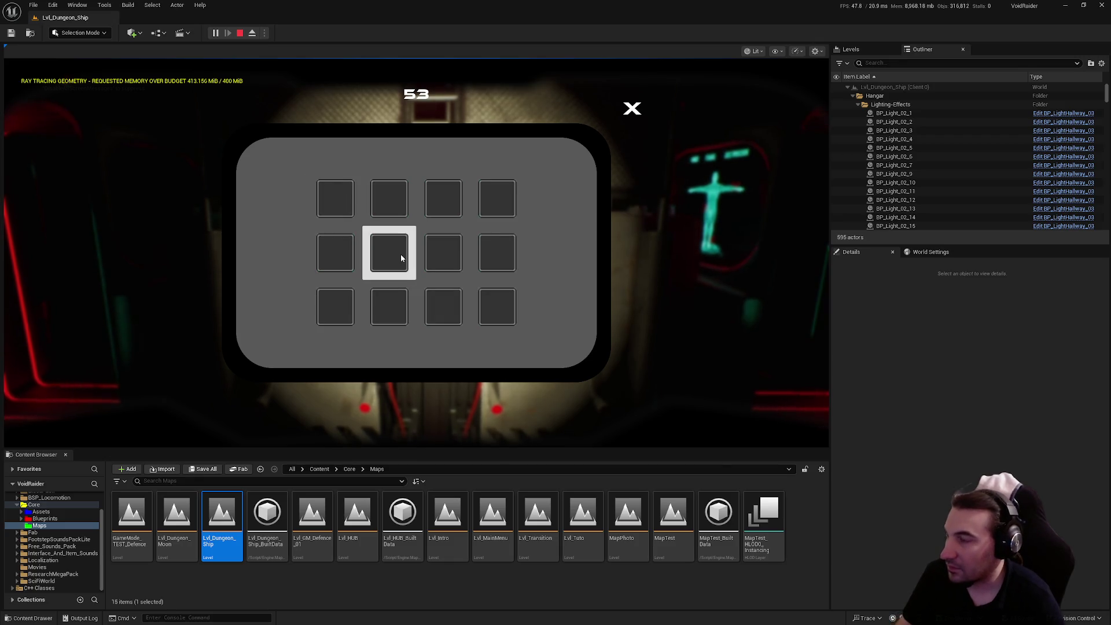
click(335, 197)
click(344, 255)
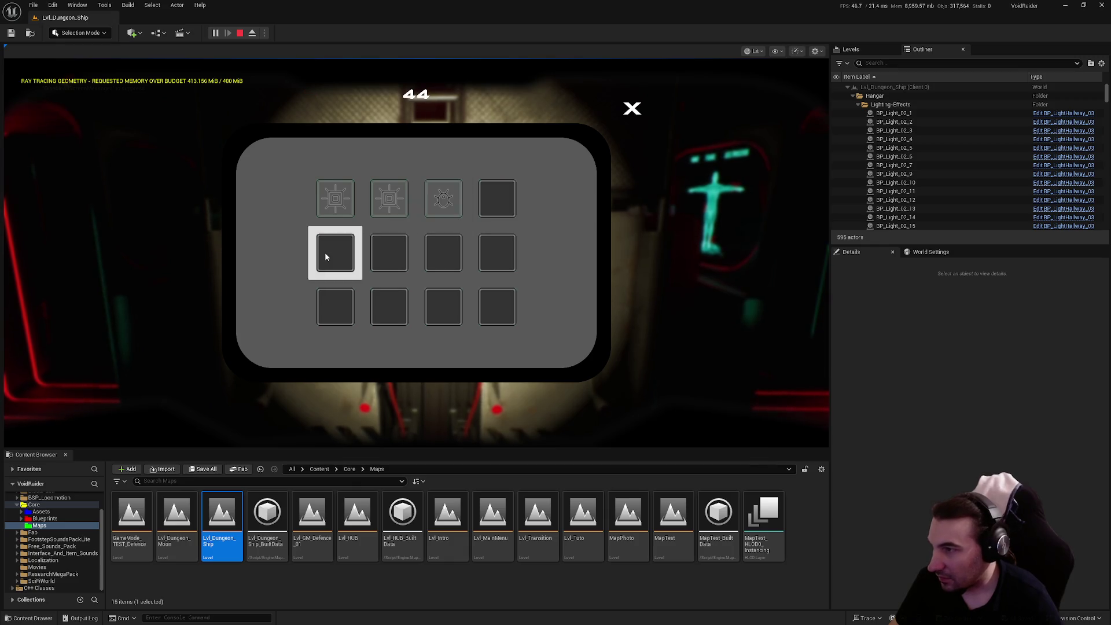
click(497, 212)
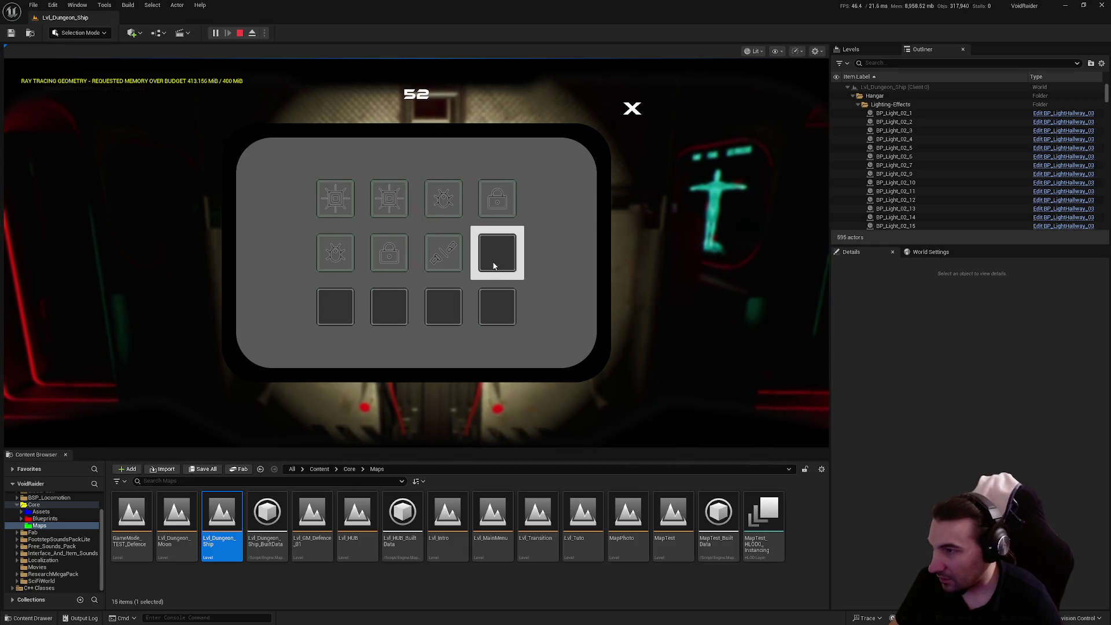
click(493, 266)
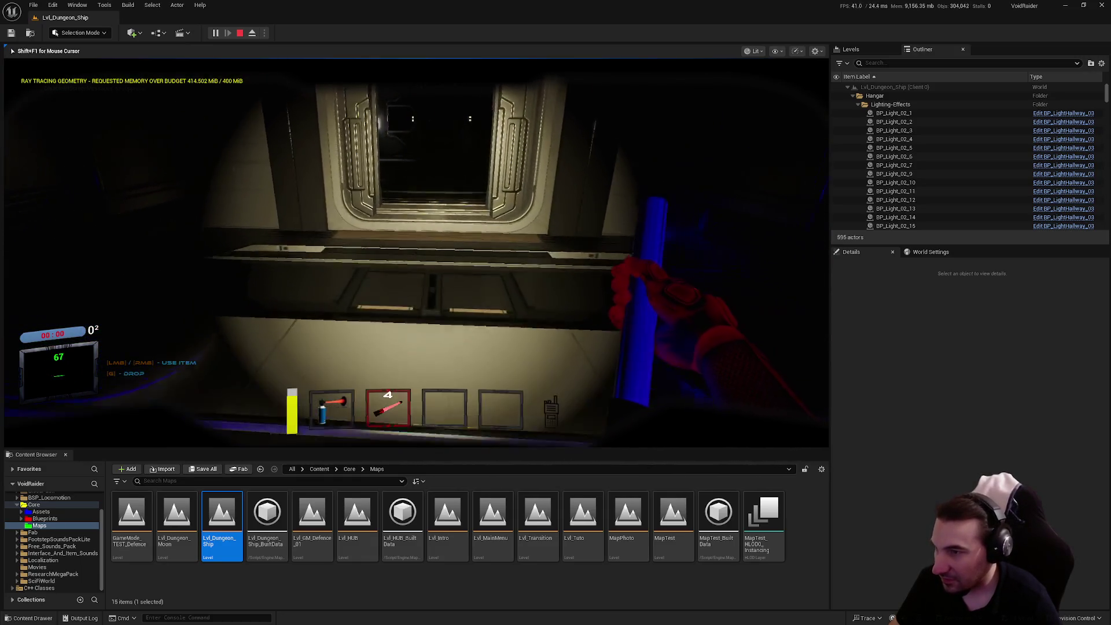
Use up the held glowing items and walk through the doorway into the dark room.
click(416, 253)
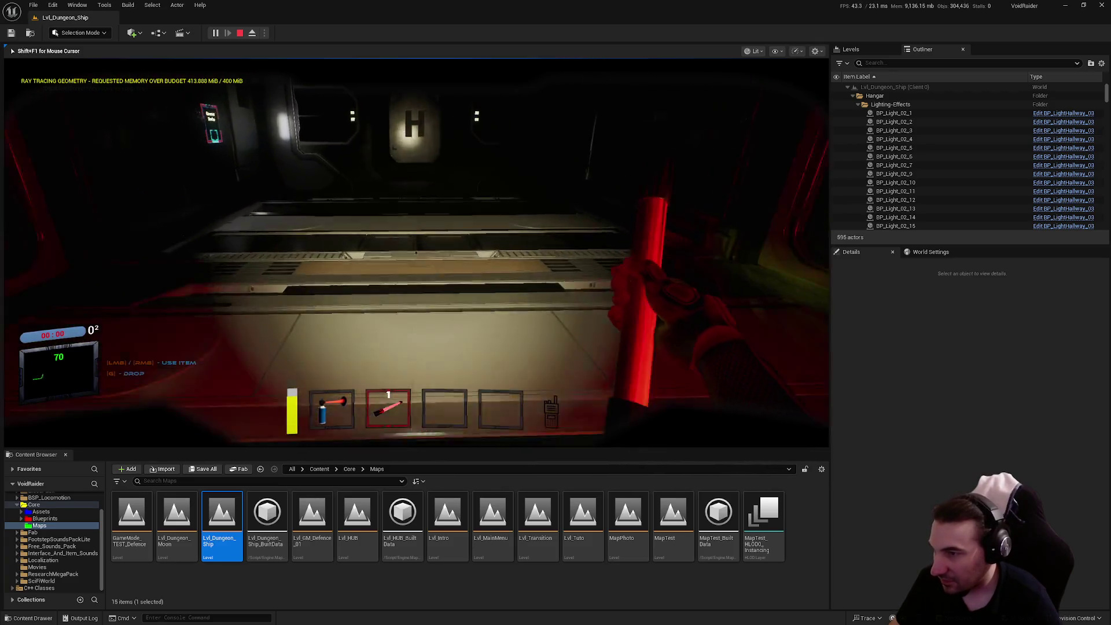
click(416, 252)
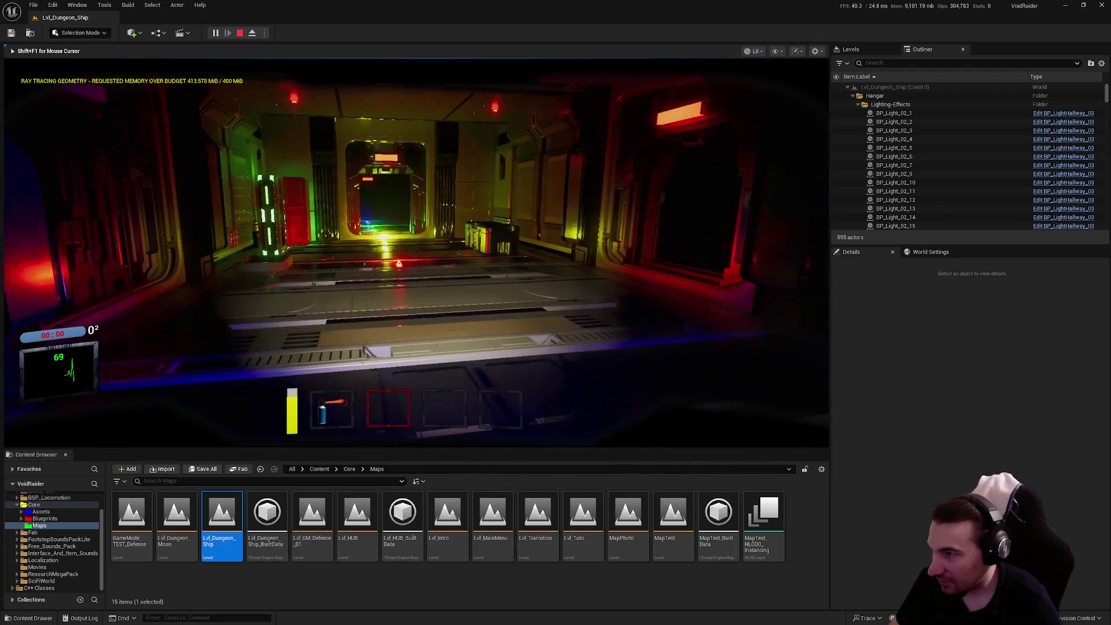
key(w)
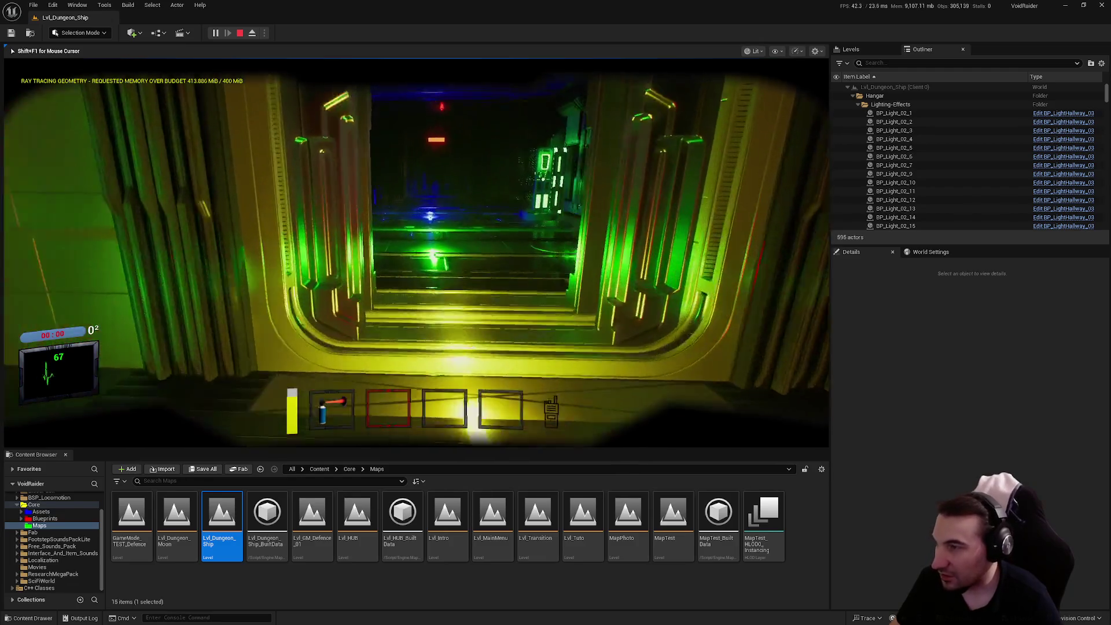
key(w)
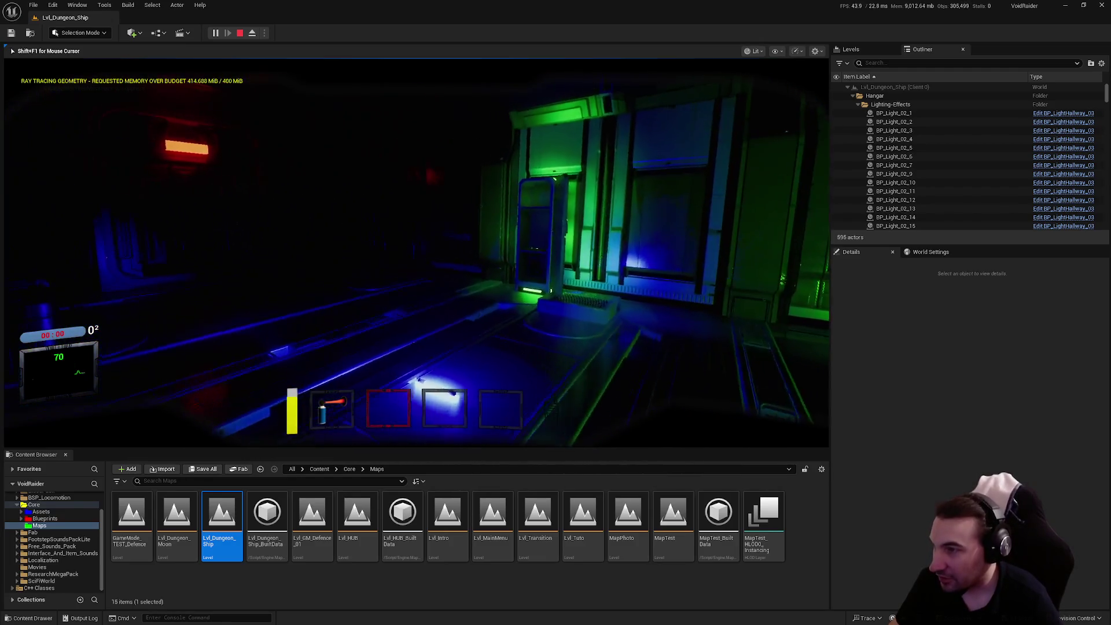
key(w)
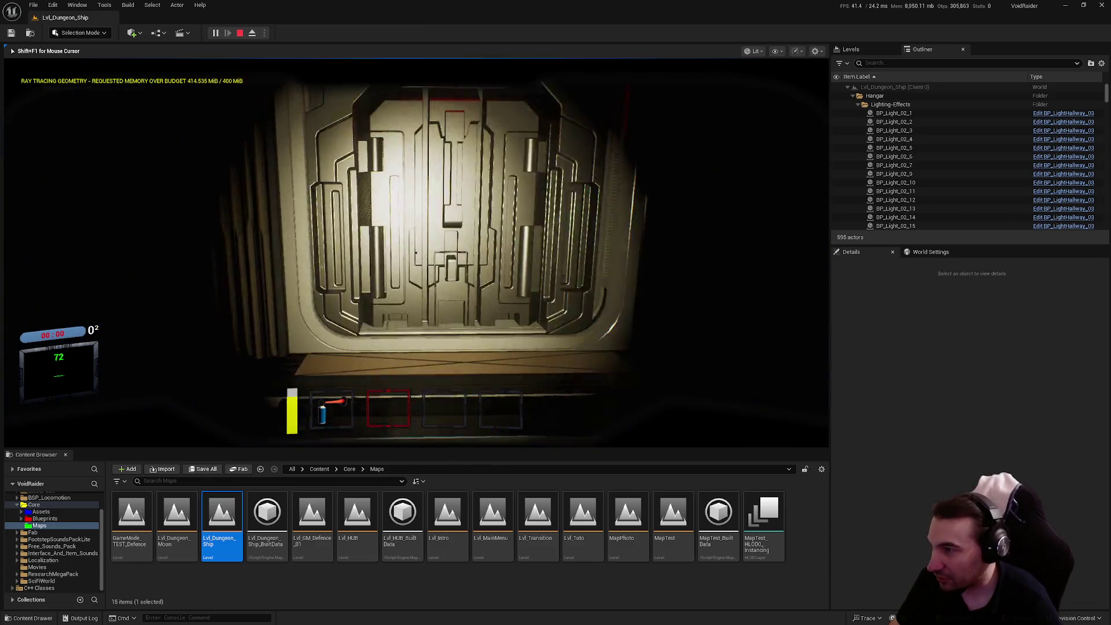
key(w)
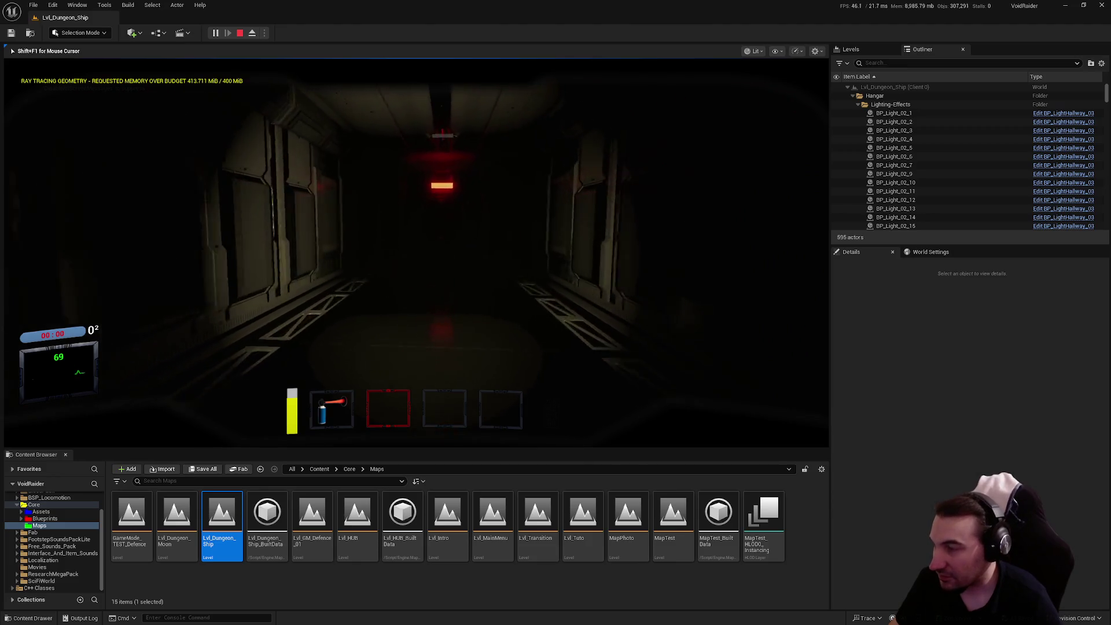
Equip the first inventory item and open successive doors through the red-lit corridor to the shelves.
key(w)
key(1)
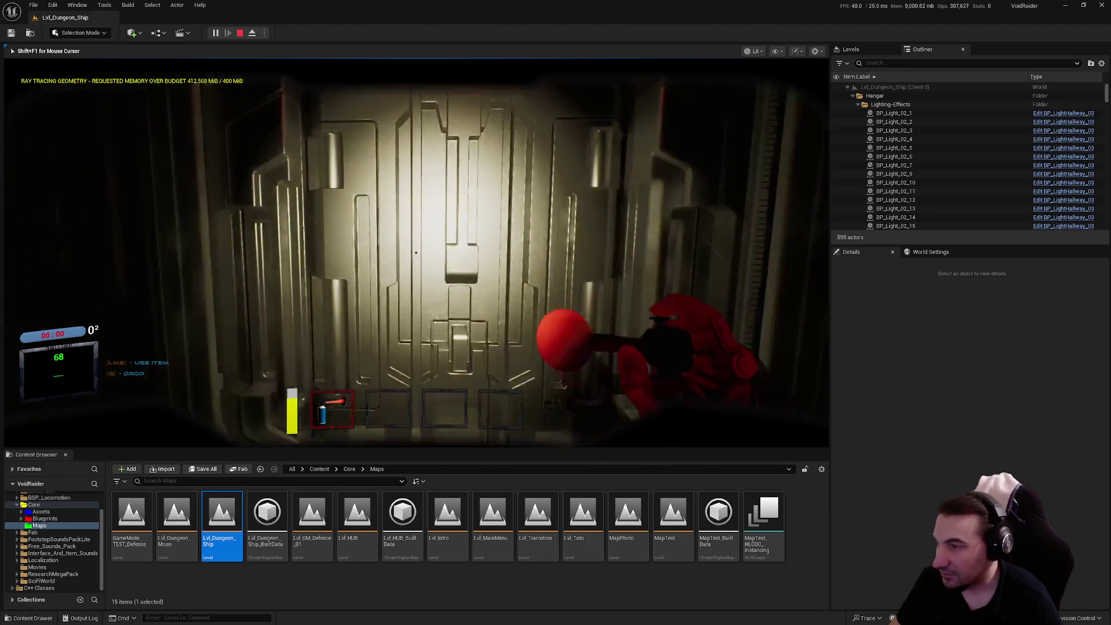
key(f)
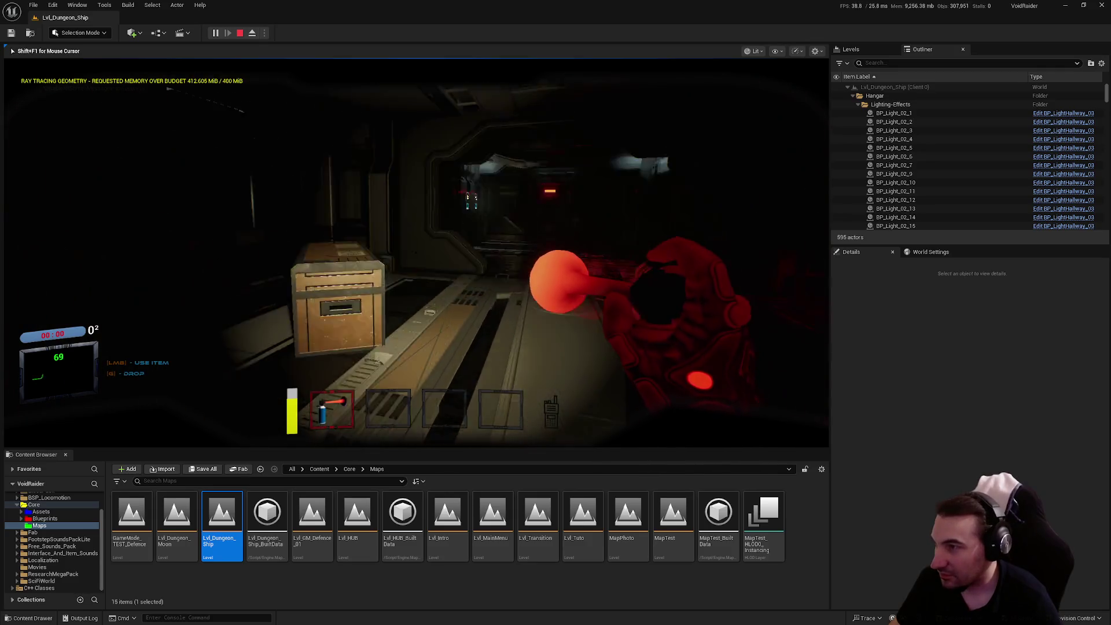
key(w)
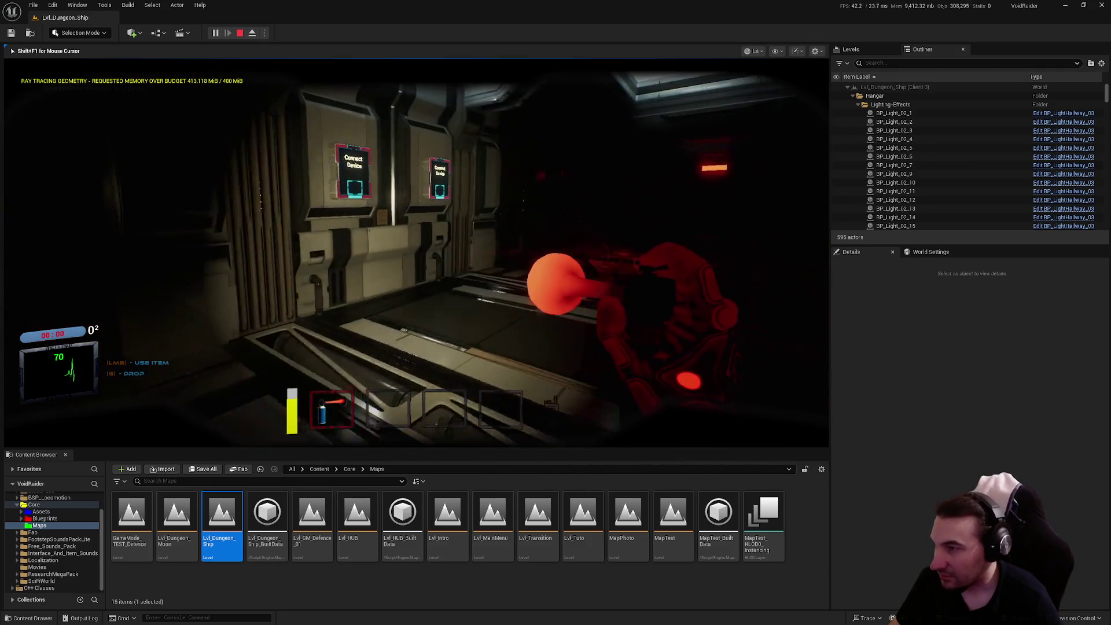
mouse_move(556, 312)
key(w)
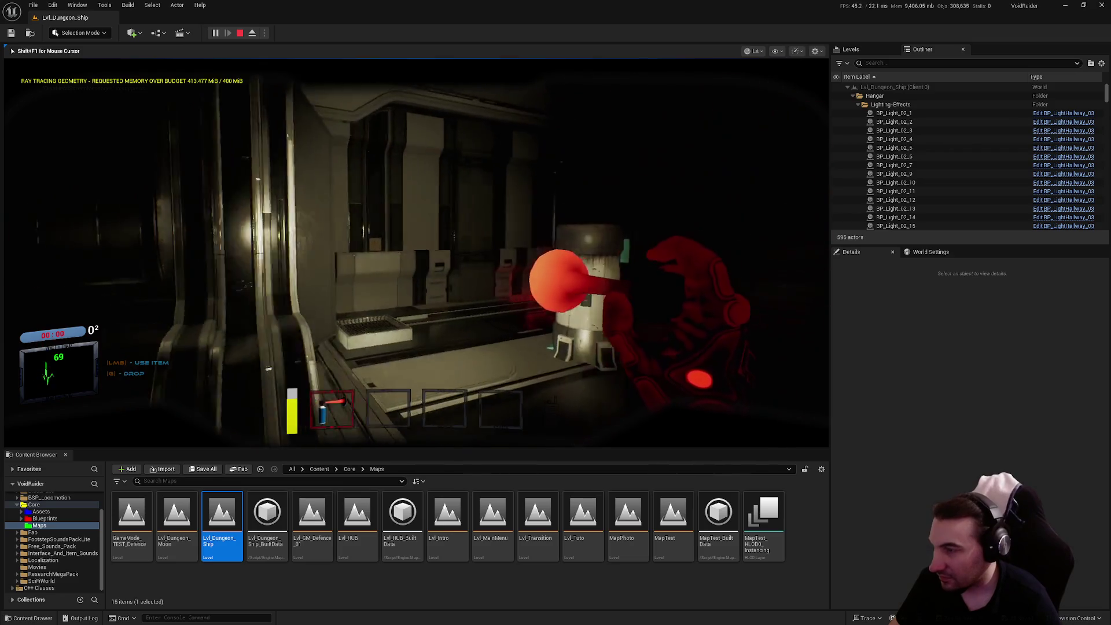
key(f)
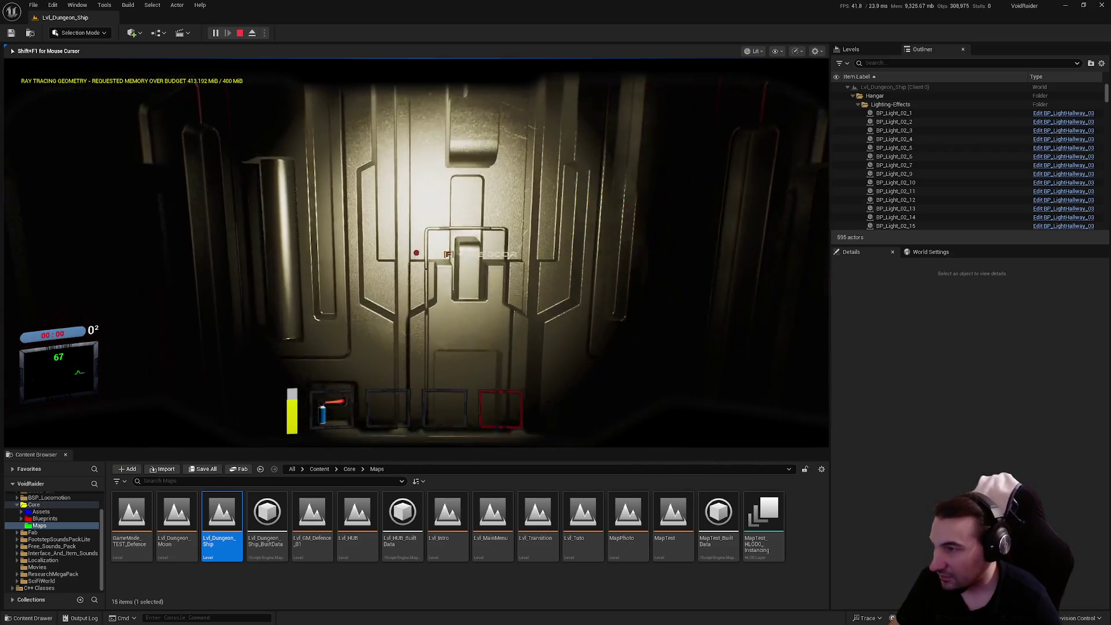
key(w)
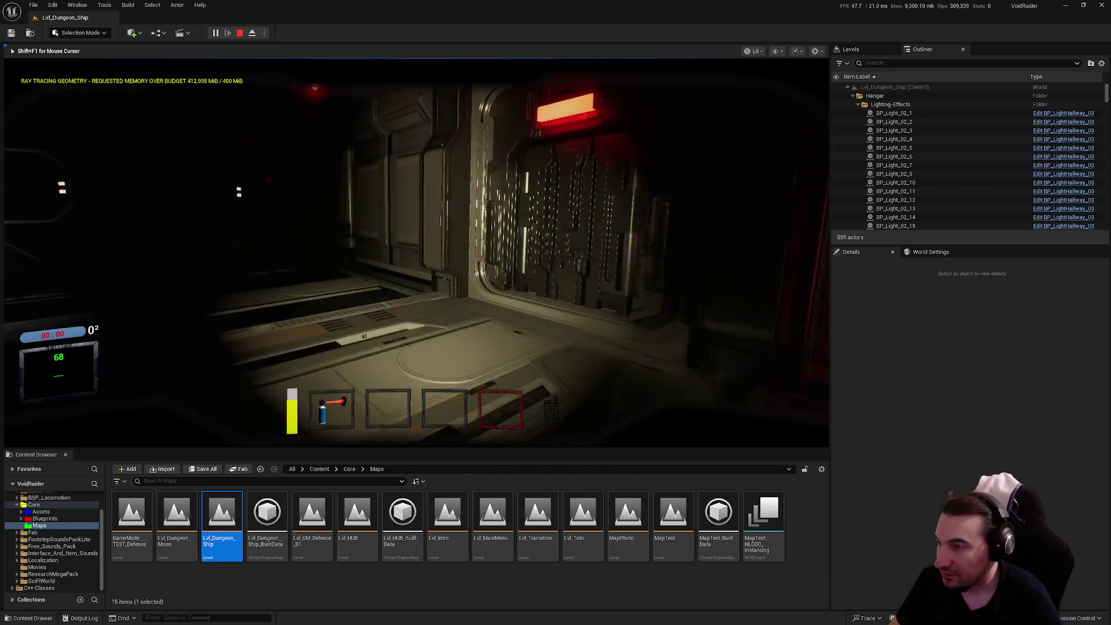
key(f)
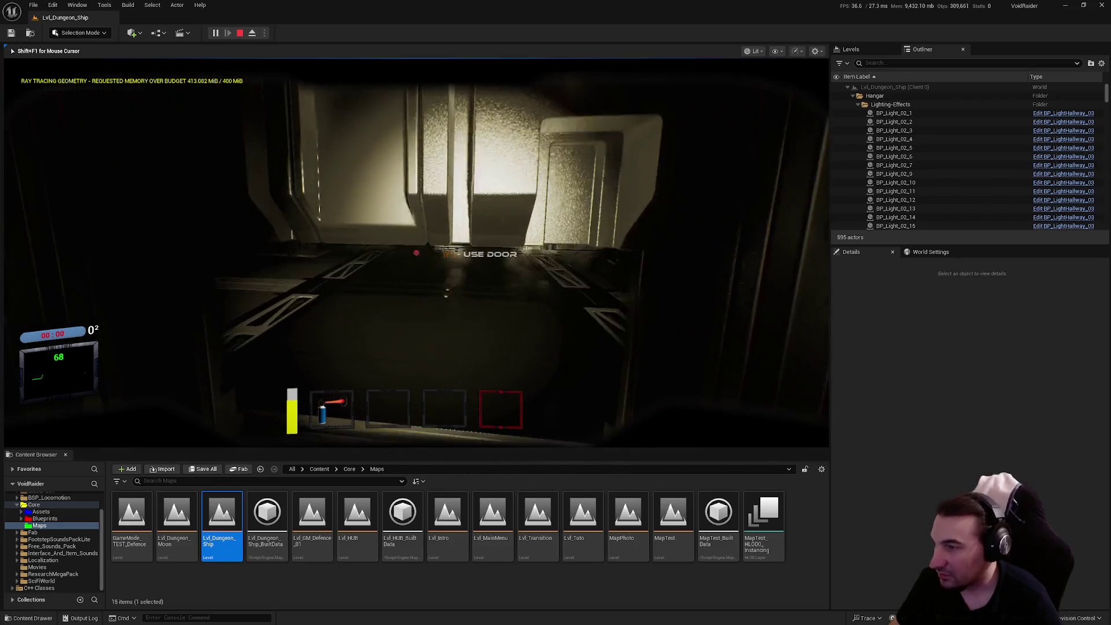
key(w)
key(w)
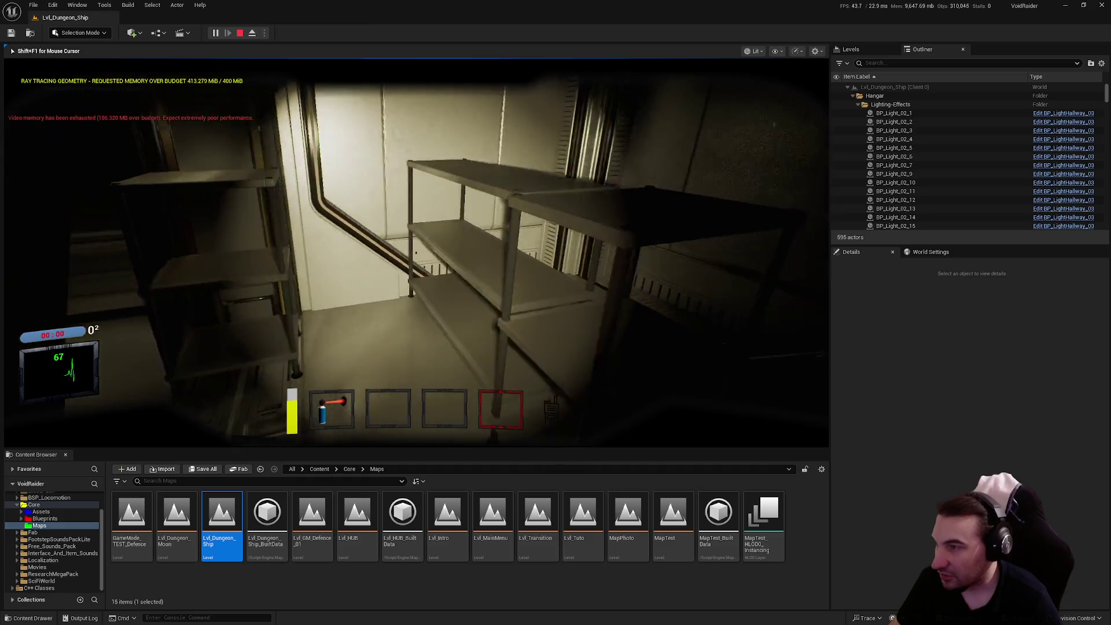
key(w)
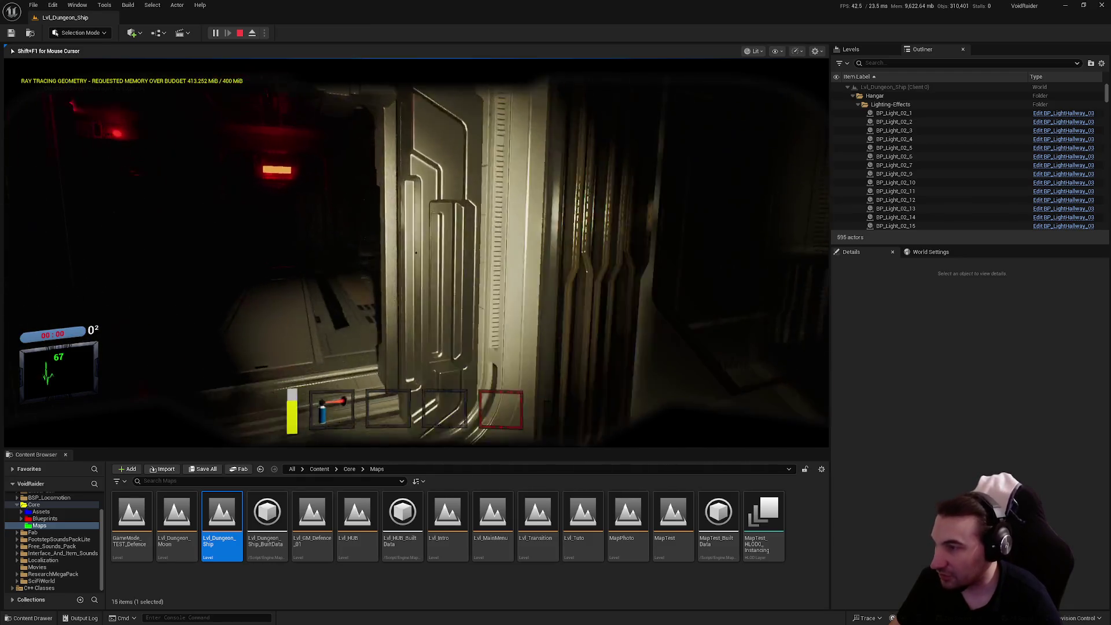
key(w)
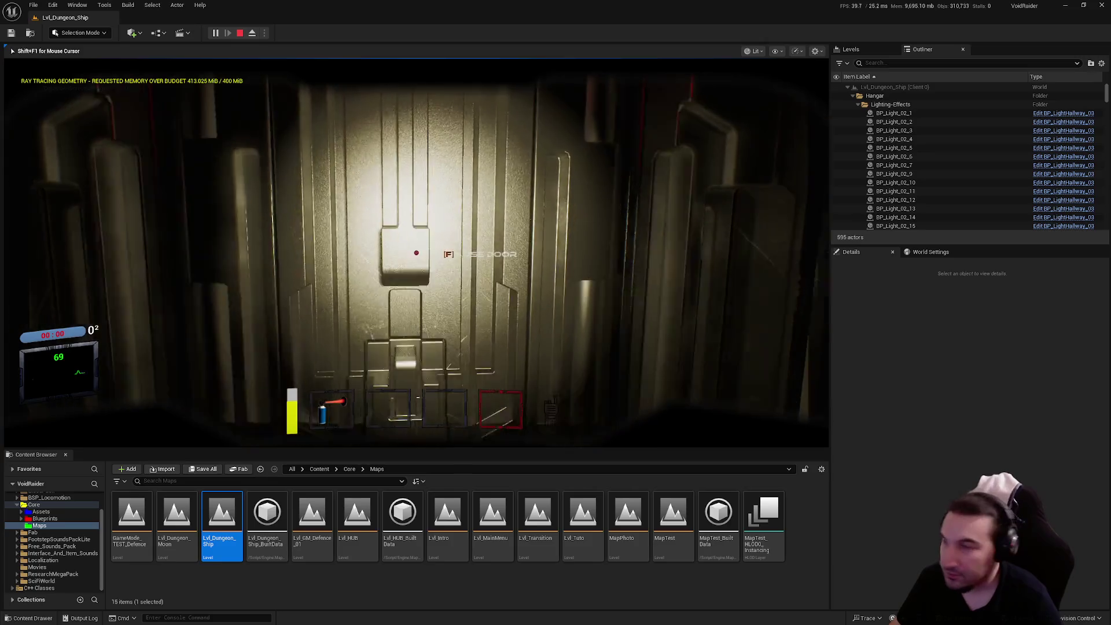
Enter the dark shelf room, end the playtest, and load MapTest from Core/Maps.
key(f)
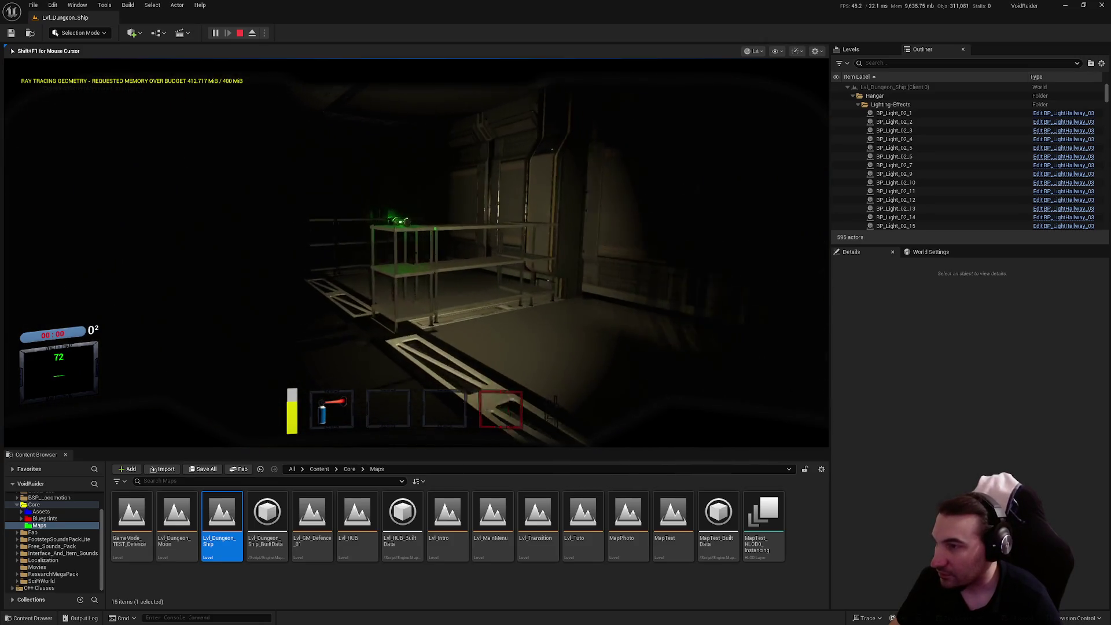
key(w)
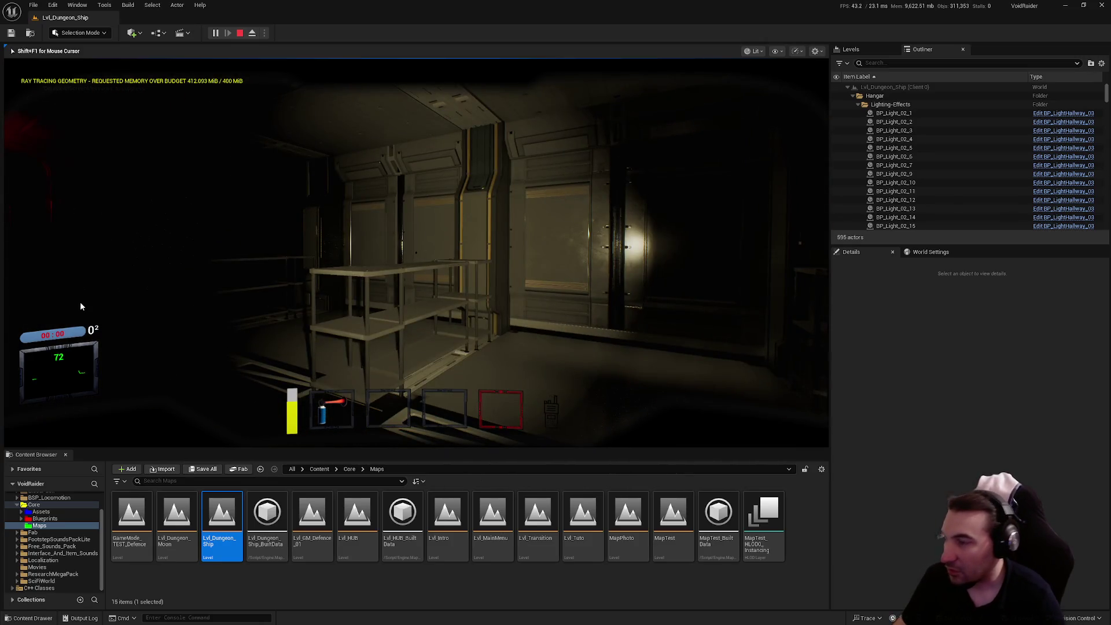
key(Escape)
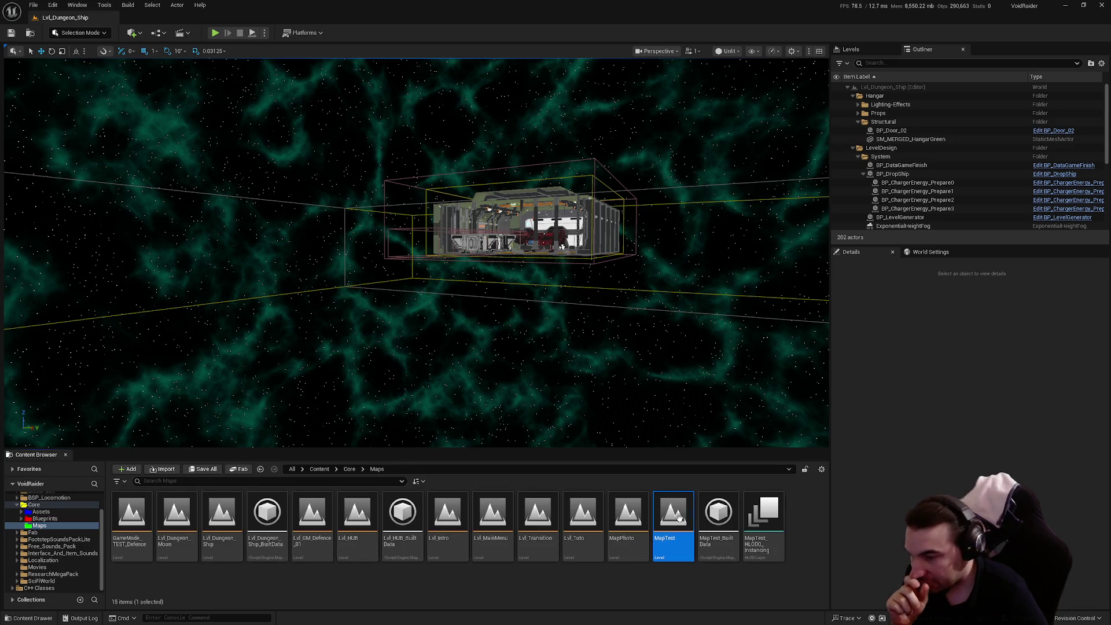
double_click(678, 516)
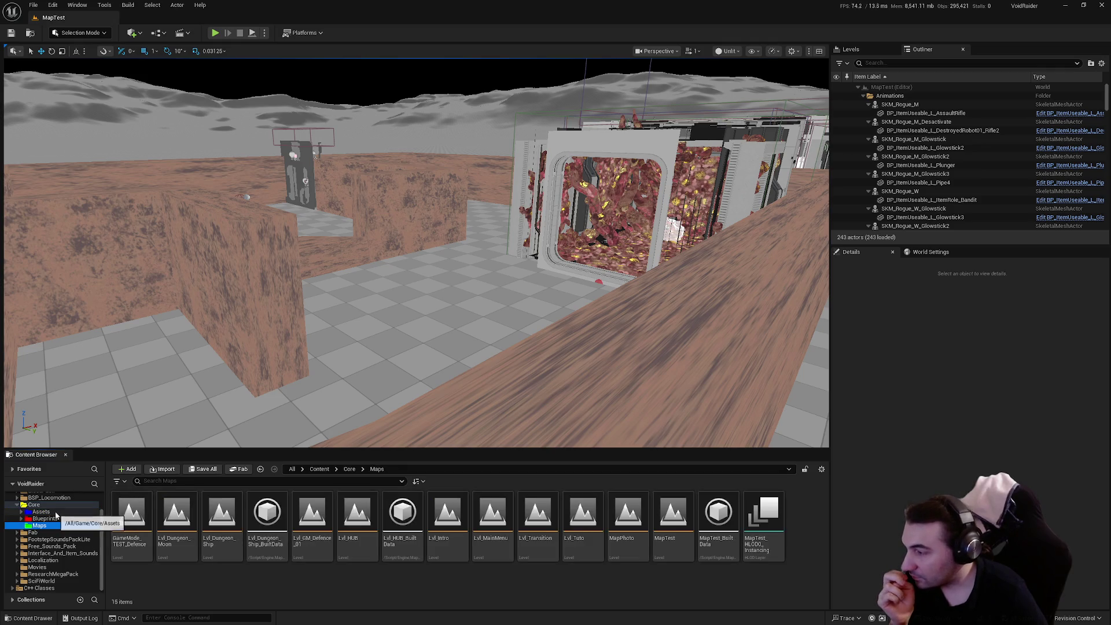
Select BP_Ship_Mutant_NestTEST's SM_Floor_01 mesh and enable Show > Complex Collision.
click(592, 294)
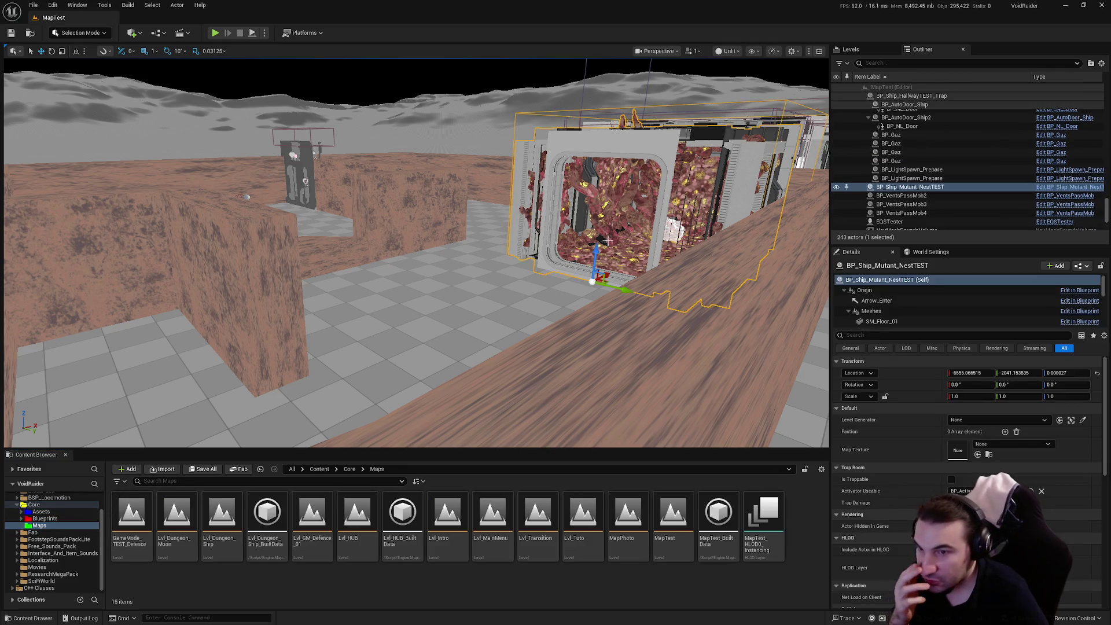
click(901, 321)
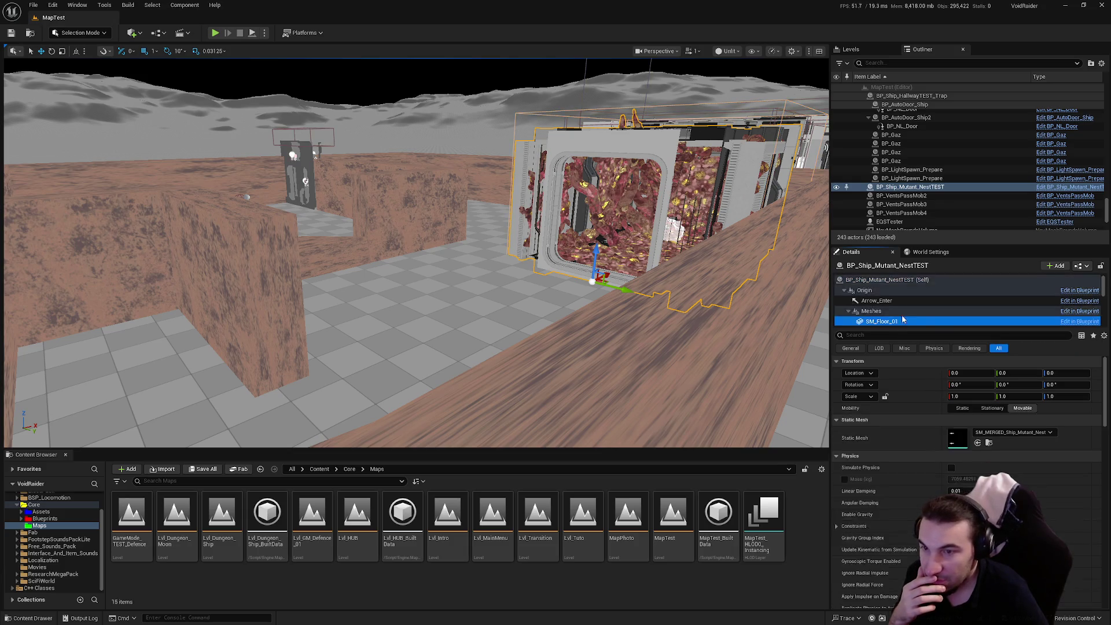
scroll(921, 309, down, 2)
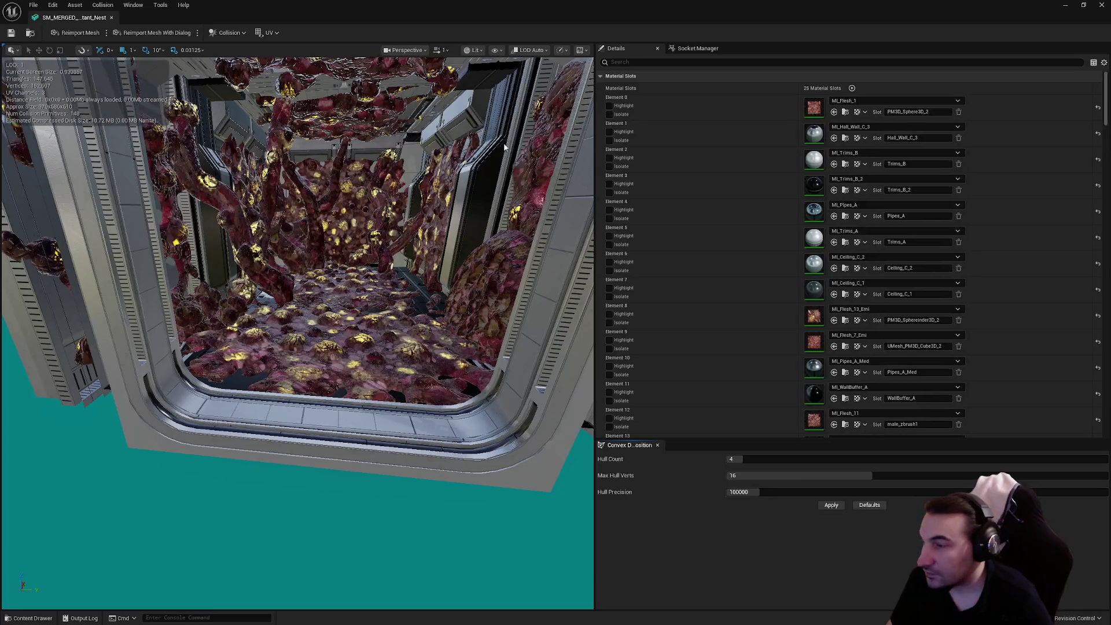
click(229, 32)
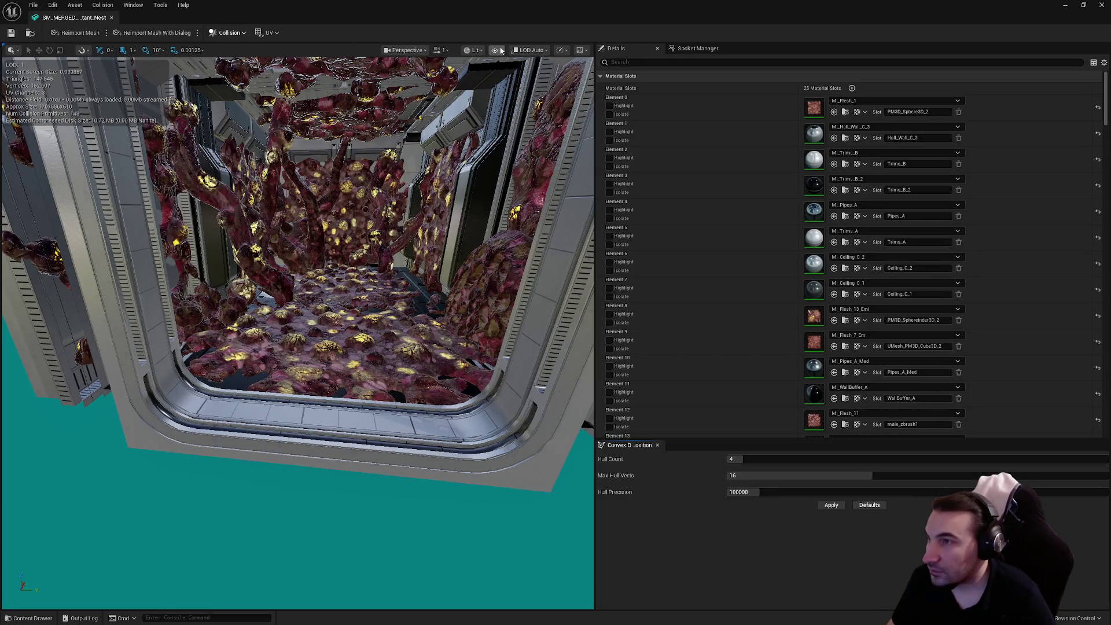
click(495, 49)
click(504, 218)
scroll(296, 289, up, 10)
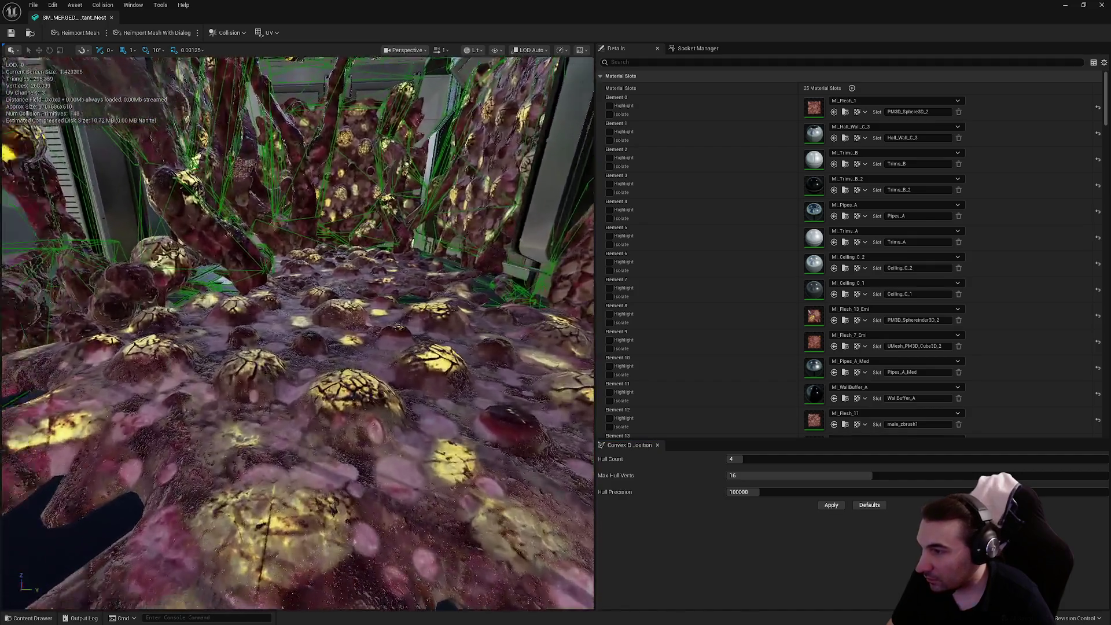
Fly through the fleshy nest corridor inspecting its collision wireframe, then close the mesh editor.
mouse_move(296, 333)
mouse_down()
mouse_move(330, 312)
mouse_move(370, 313)
mouse_move(353, 321)
mouse_up()
mouse_move(386, 250)
mouse_down()
mouse_move(394, 226)
mouse_move(382, 231)
mouse_up()
drag(293, 363, 292, 363)
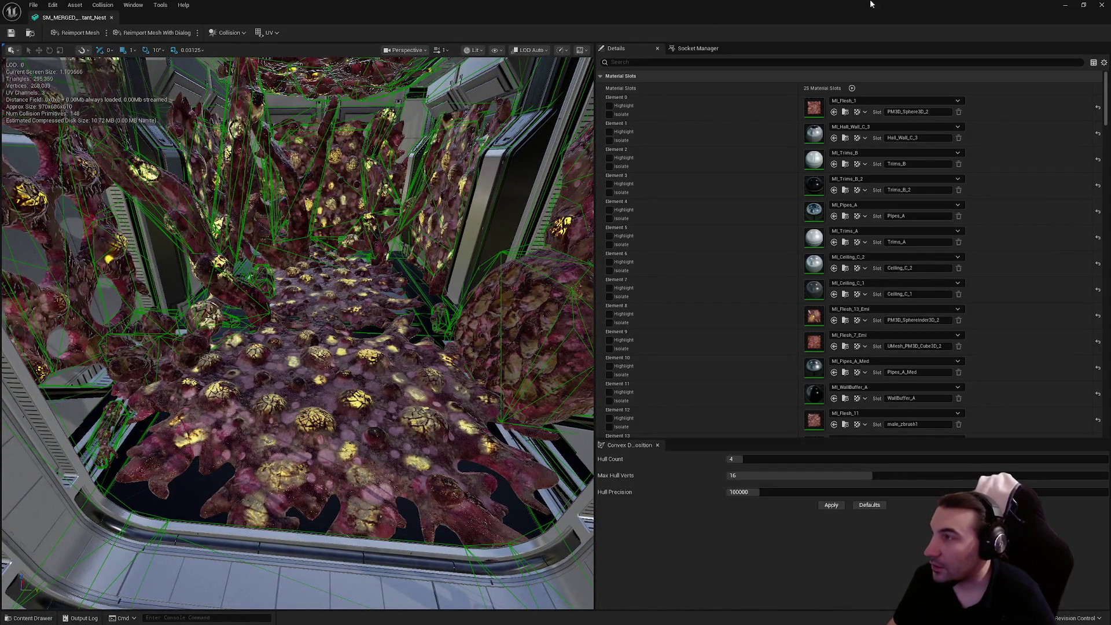
click(1101, 5)
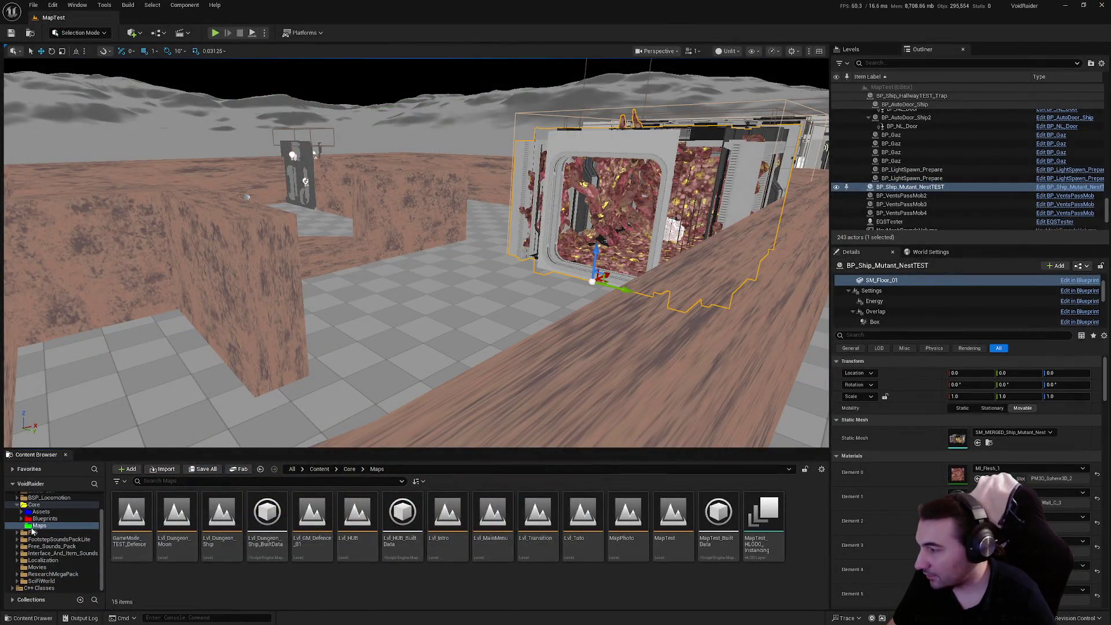
Open BP_BunkerMoon_Mutant_Nest from Blueprints > LevelGenerator > BunkerMoon > BunkerRooms > Rooms.
click(45, 517)
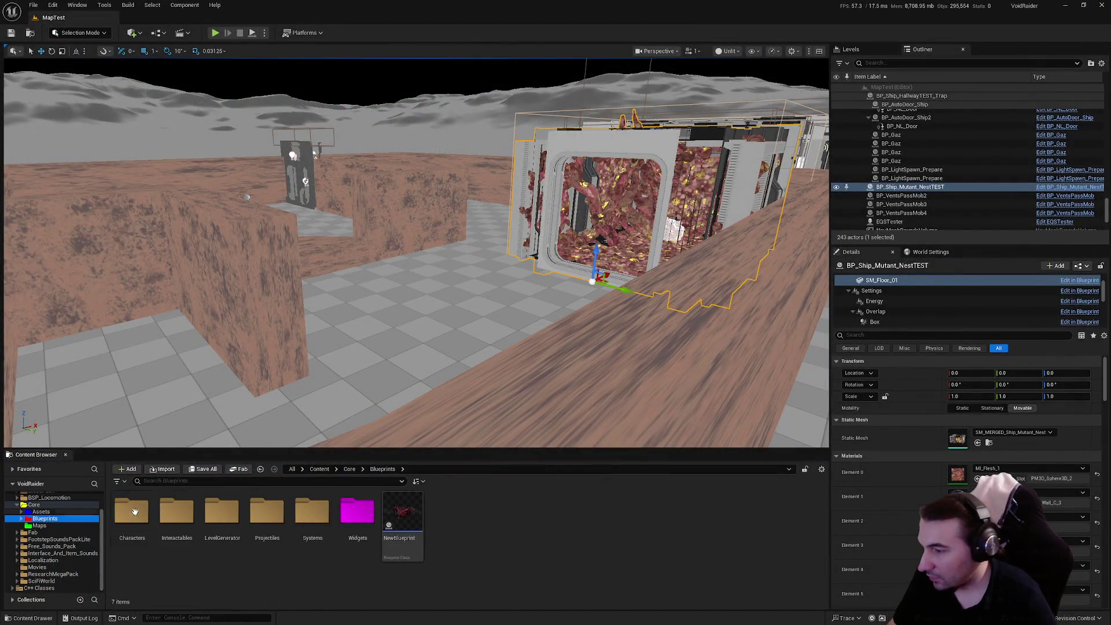
click(313, 515)
double_click(231, 514)
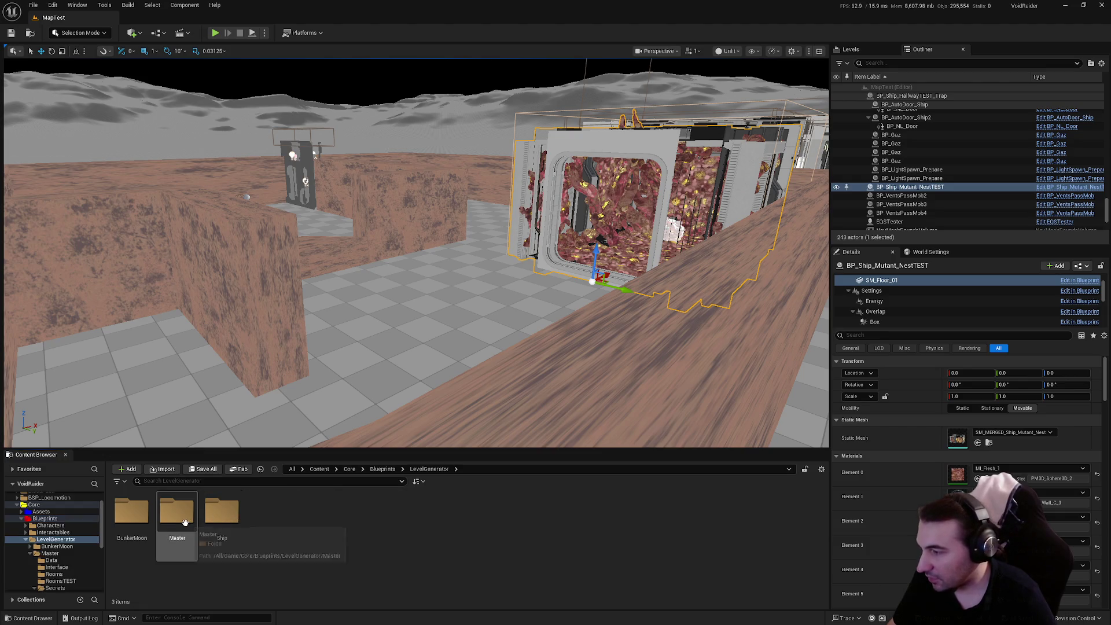
double_click(144, 516)
double_click(147, 518)
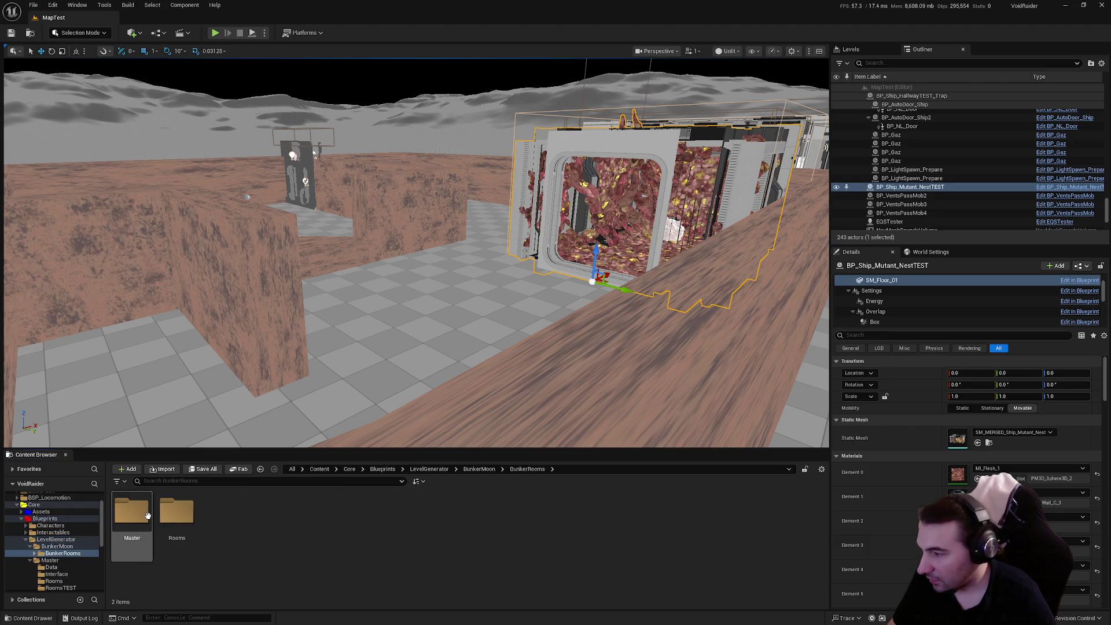
double_click(177, 518)
double_click(266, 512)
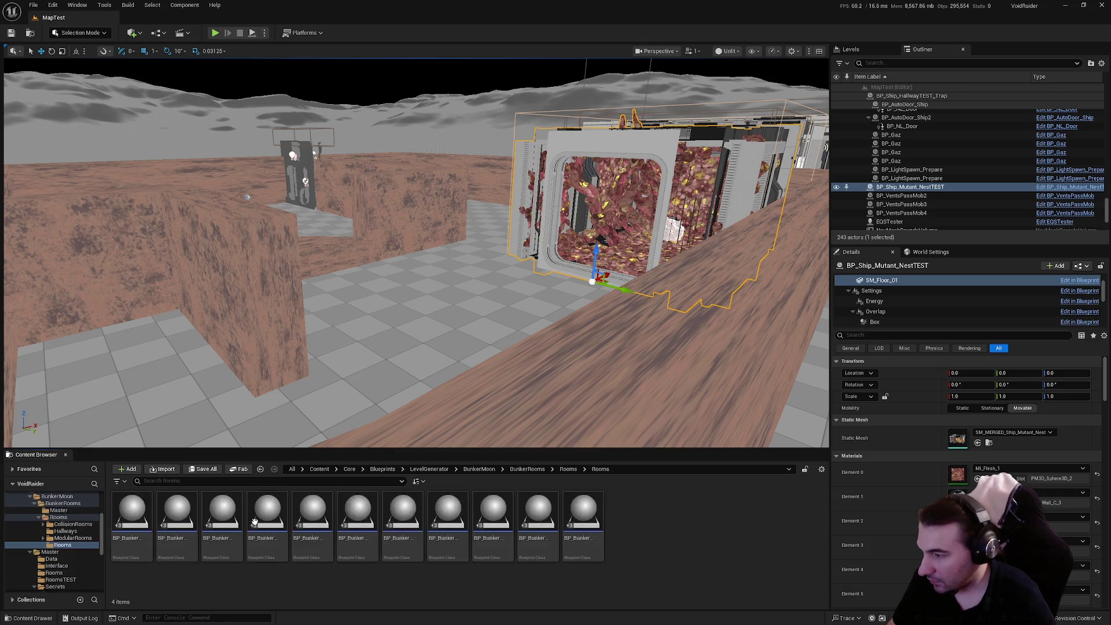
click(254, 513)
double_click(253, 513)
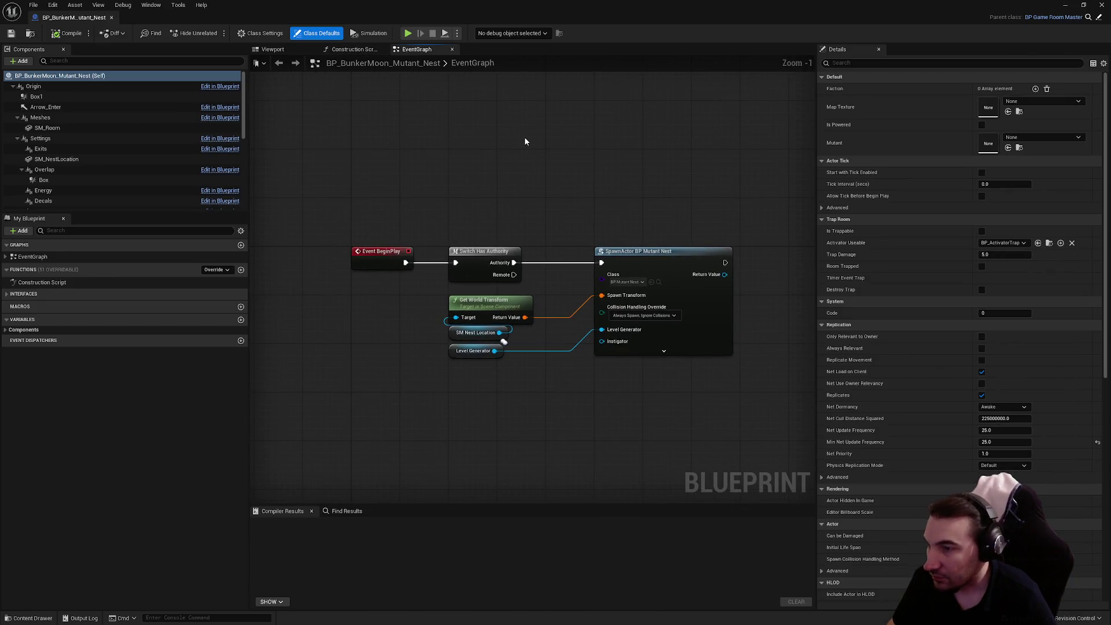
Inspect the nest's SM_Room mesh in the blueprint viewport, then close the blueprint.
click(273, 49)
scroll(536, 282, up, 5)
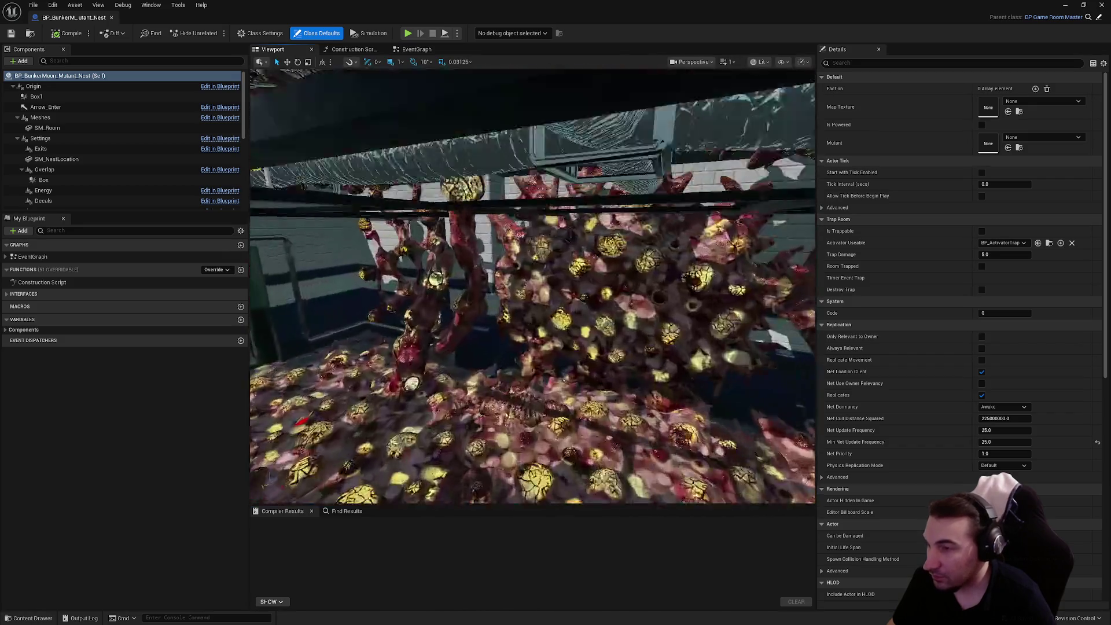
click(537, 282)
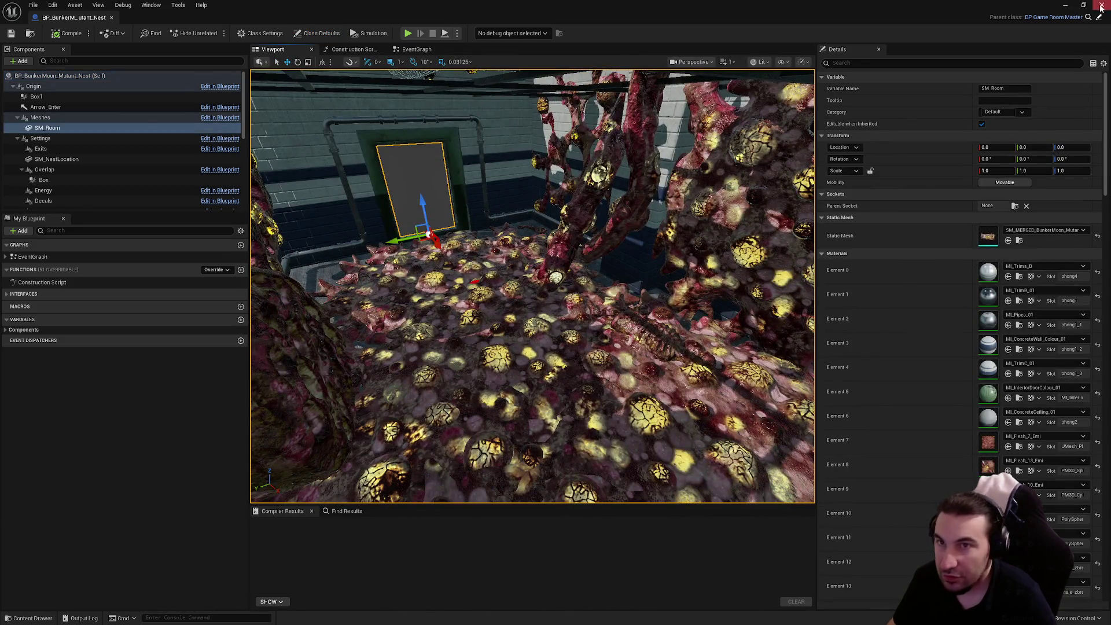
click(1102, 7)
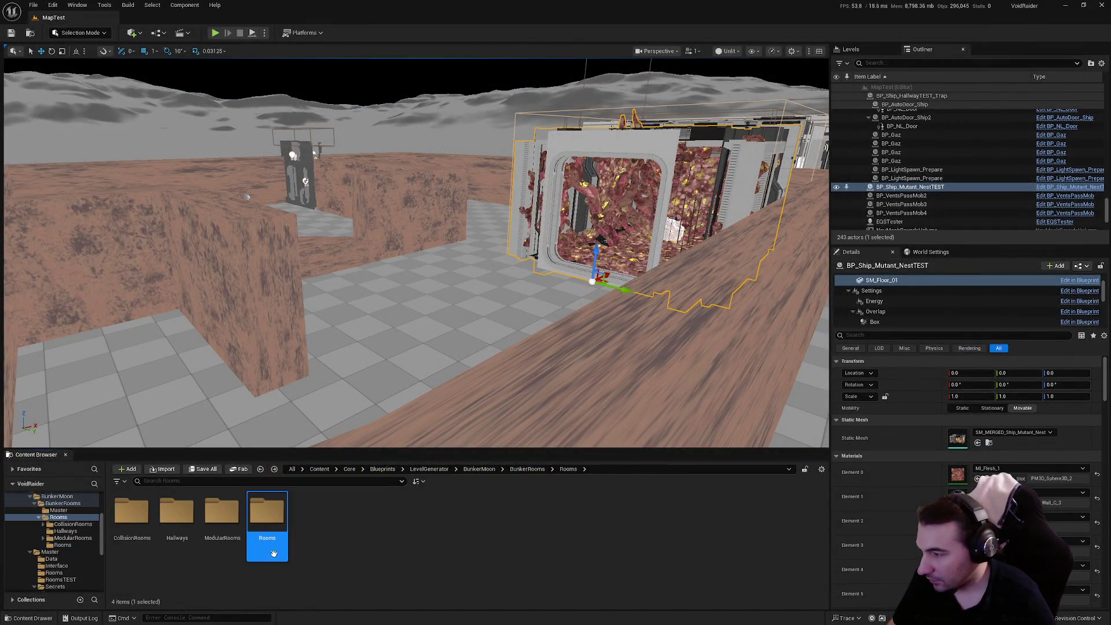
Browse ModularRooms > Rooms and open the BP_Construct_BunkerMoon_Mutant_Nest blueprint.
double_click(225, 518)
click(176, 514)
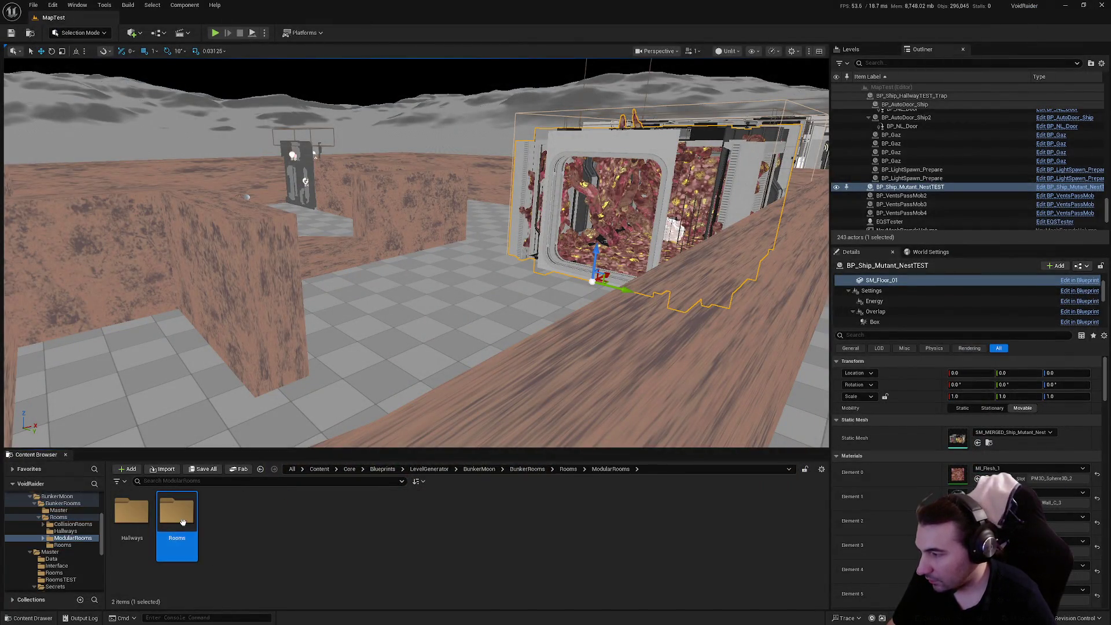
double_click(182, 523)
click(267, 515)
drag(267, 515, 371, 431)
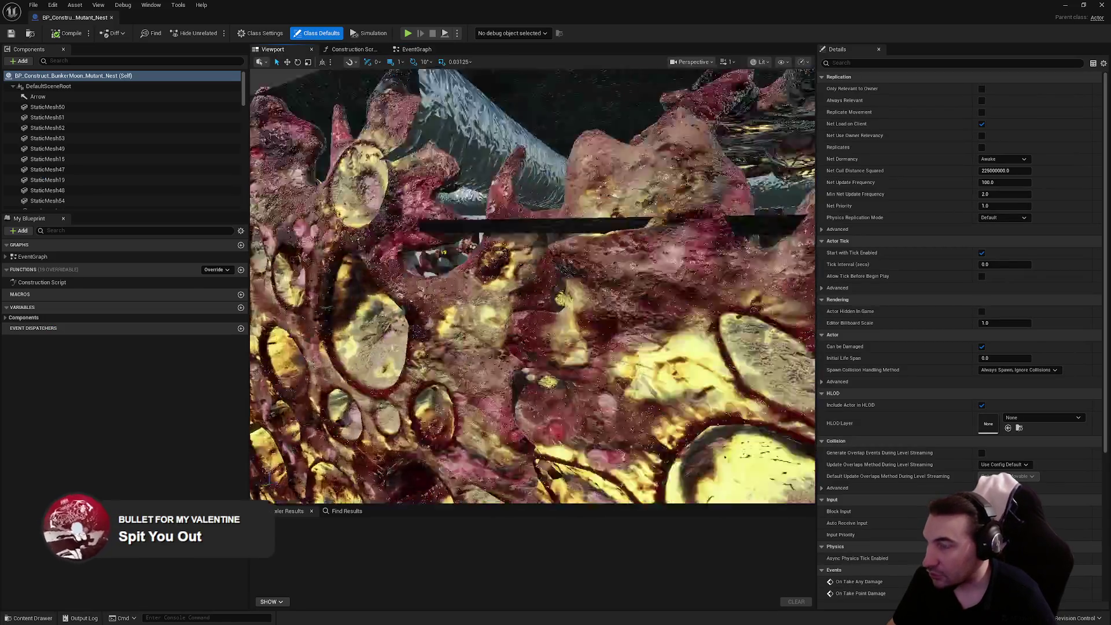
Multi-select the flesh floor StaticMesh components in the nest viewport.
click(425, 347)
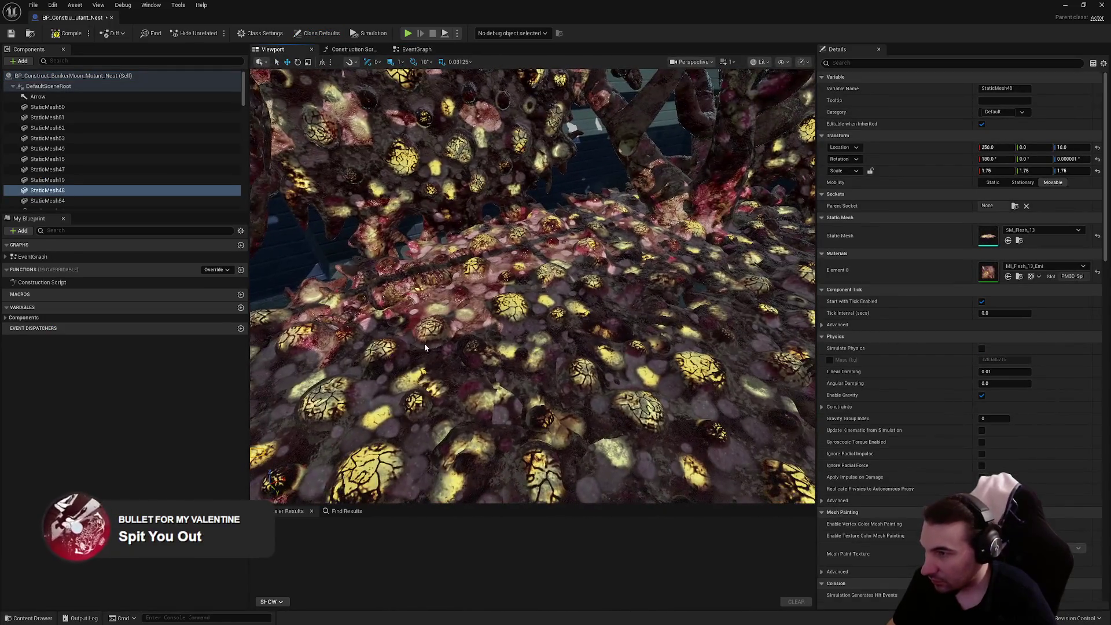
ctrl+click(425, 347)
mouse_move(425, 348)
mouse_down()
mouse_move(589, 324)
mouse_move(528, 230)
mouse_up()
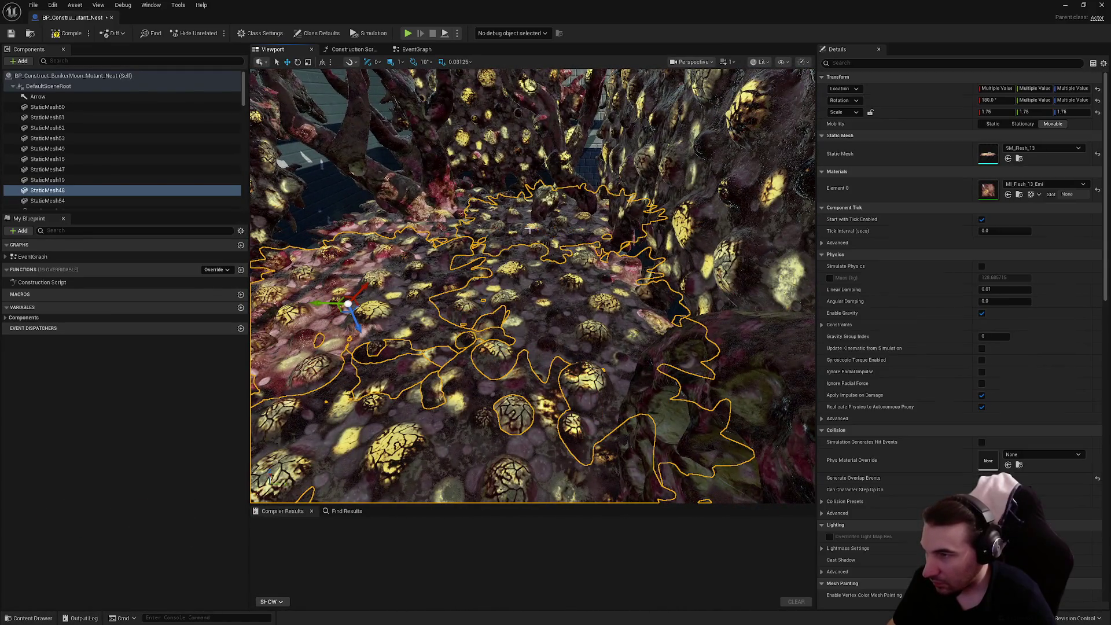
ctrl+click(469, 244)
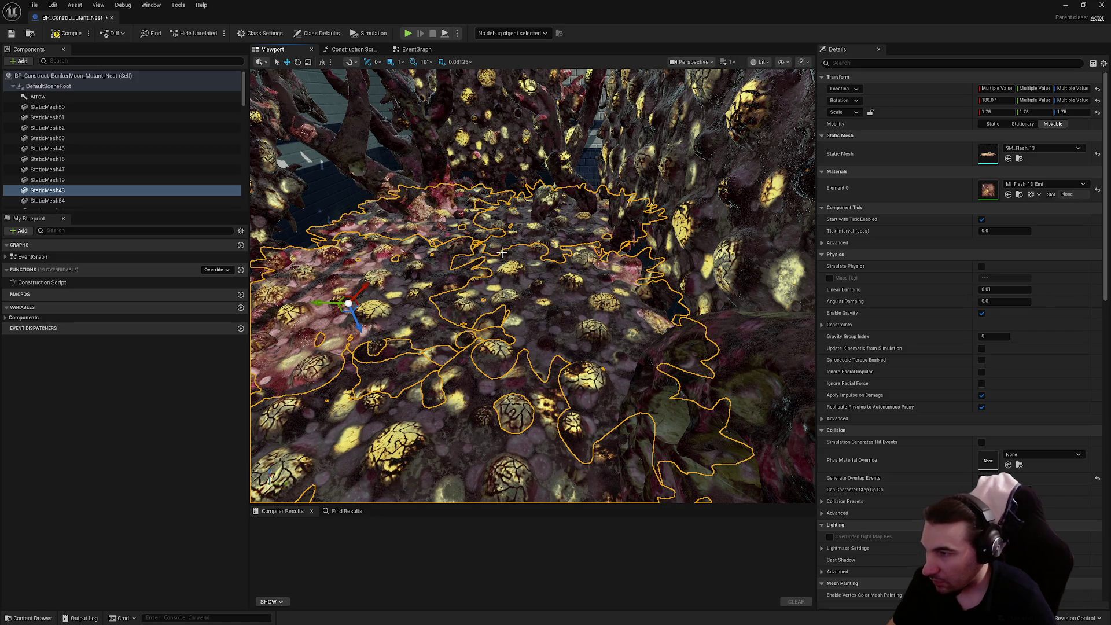
Disable Enable Gravity and Apply Impulse on Damage, set NoCollision, compile, and close the blueprint.
click(982, 313)
click(981, 396)
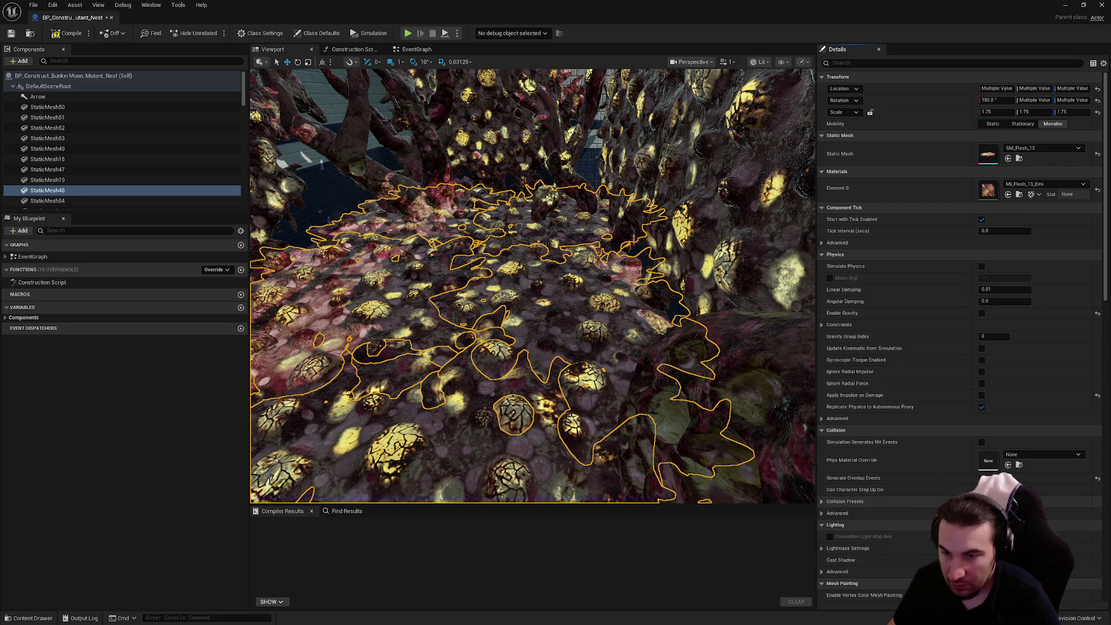
click(990, 501)
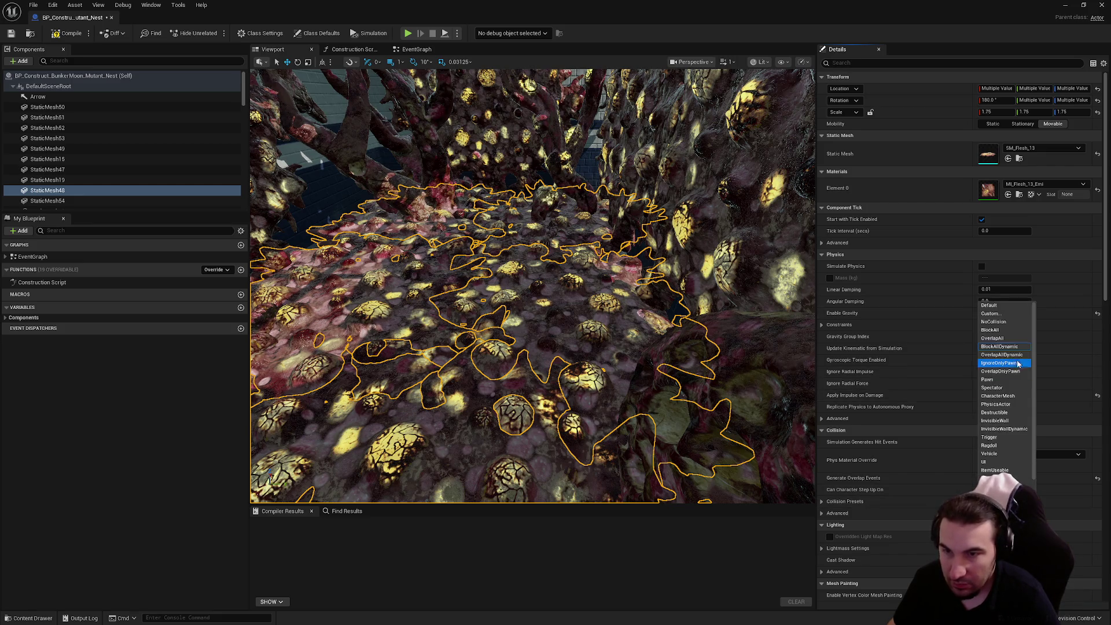
click(992, 322)
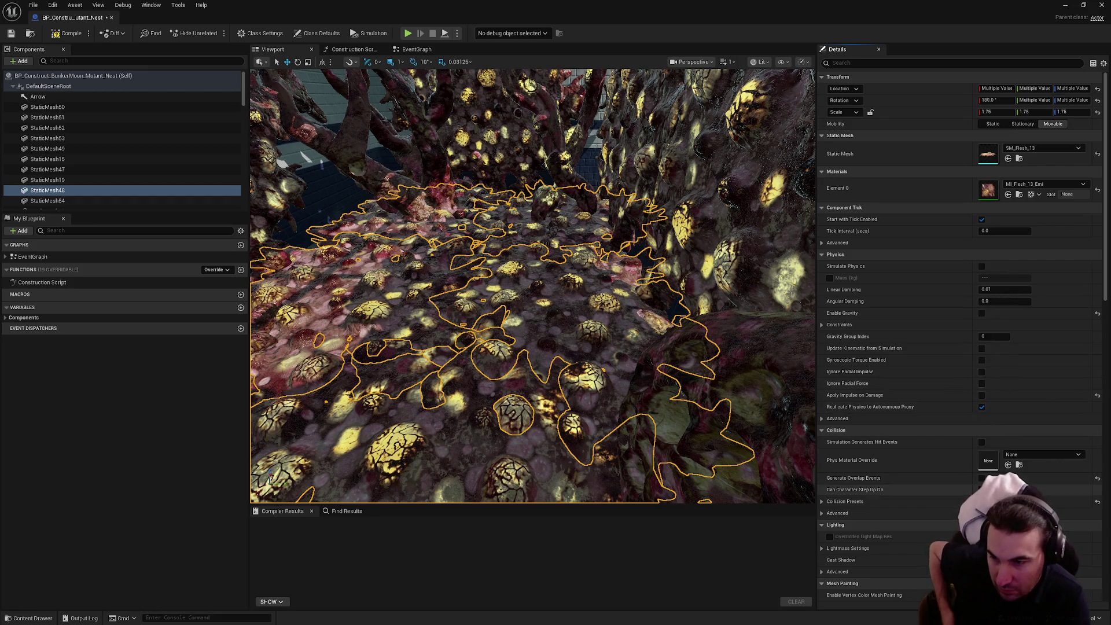
scroll(977, 470, down, 2)
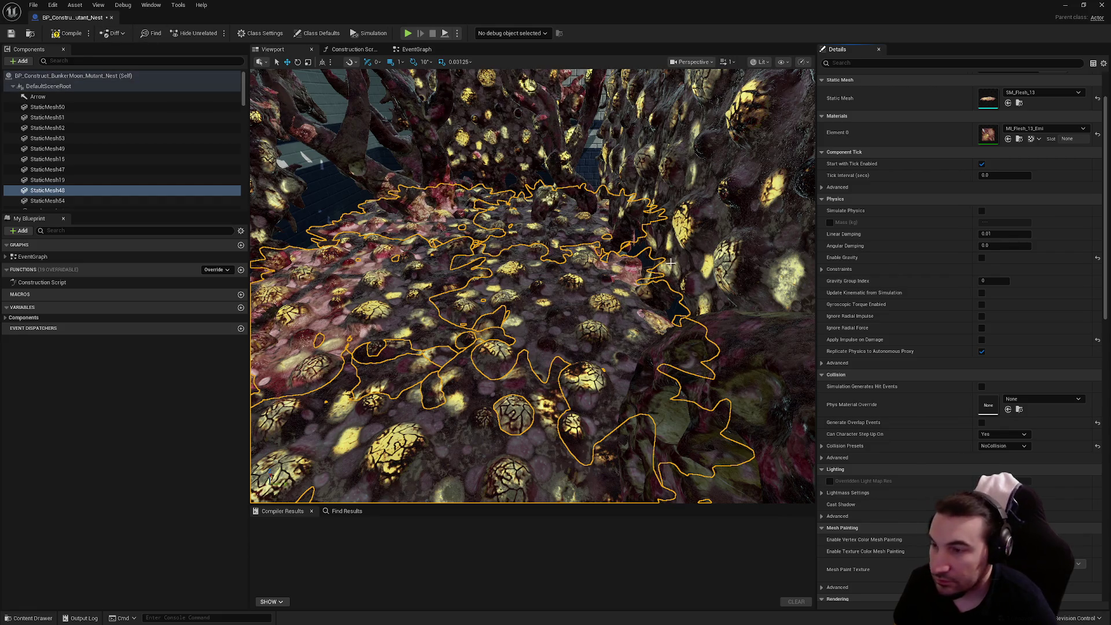
click(75, 34)
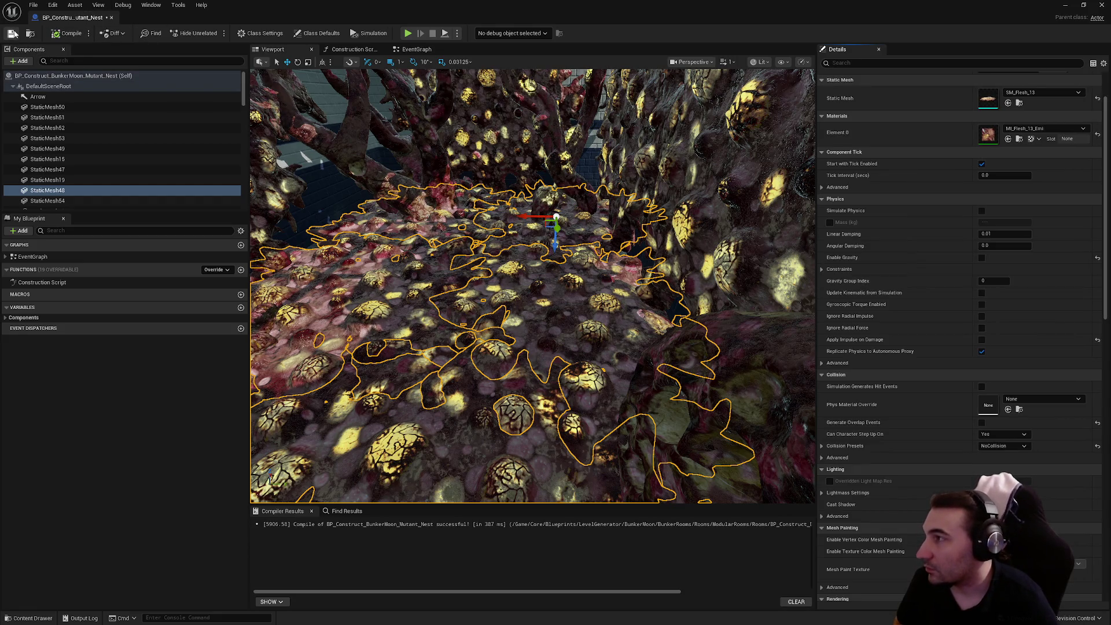
click(1097, 6)
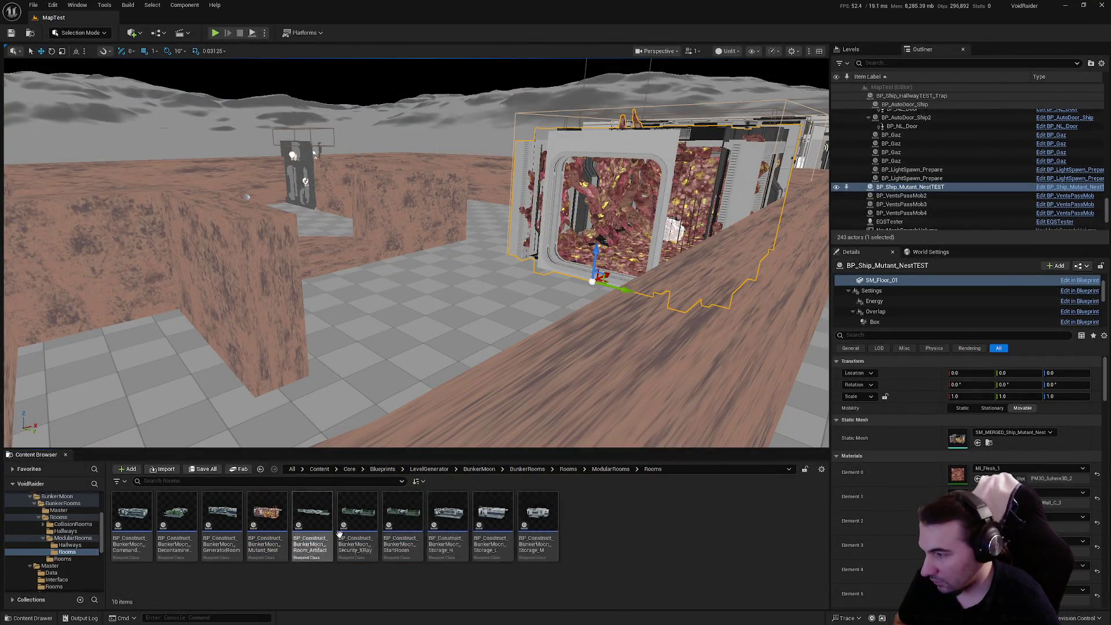
Go to LevelGenerator > Ship > RoomsShip > Rooms > Rooms and open BP_Ship_Mutant_Nest.
click(40, 518)
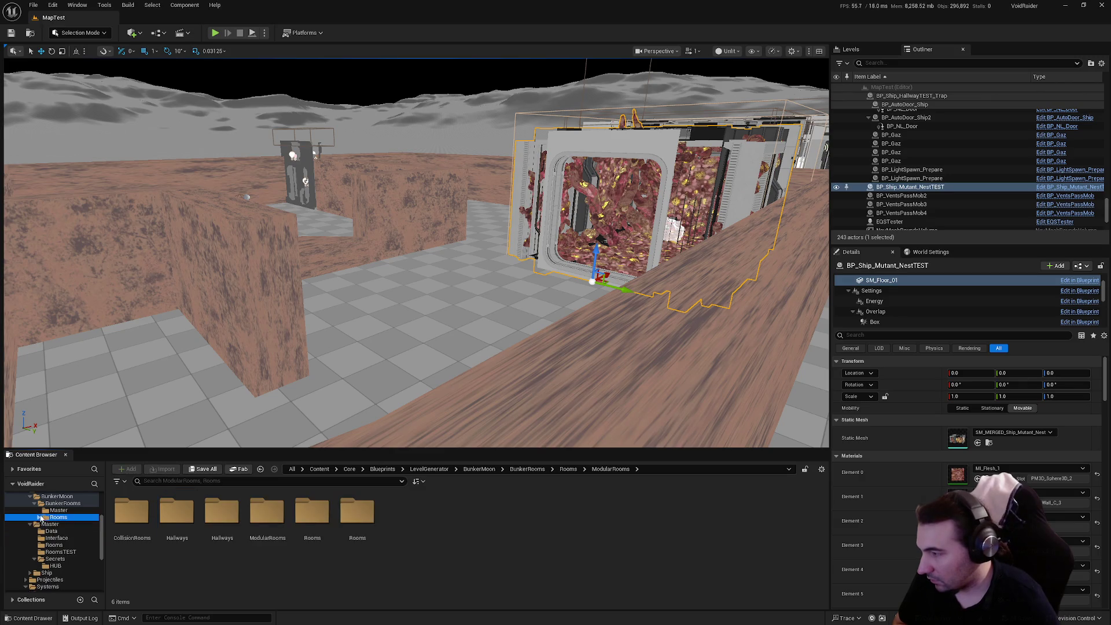
click(33, 503)
click(58, 519)
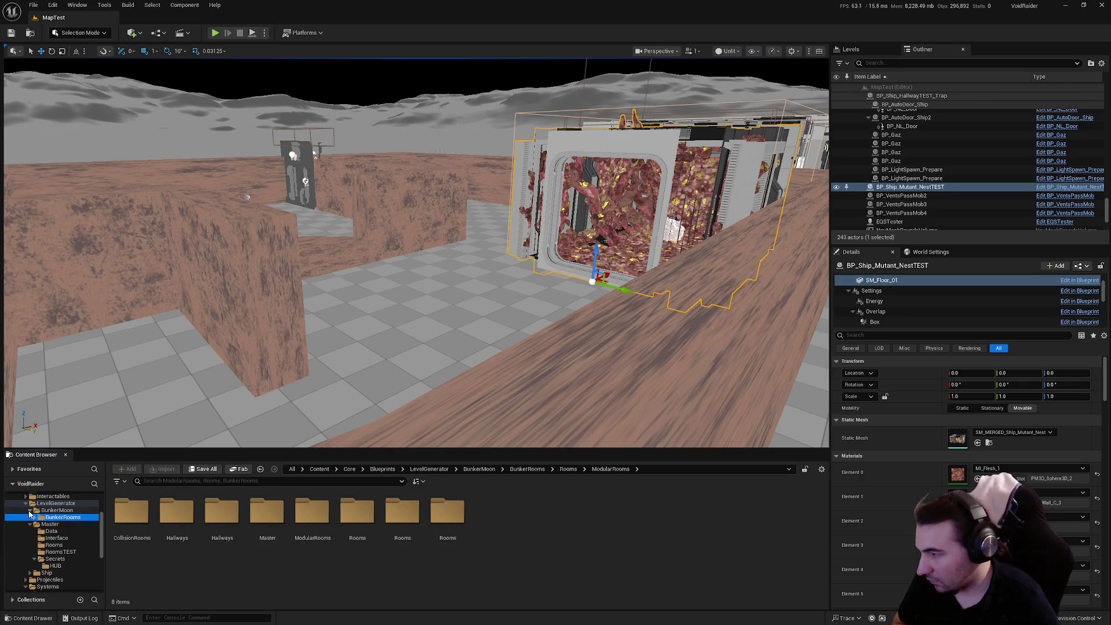
click(29, 511)
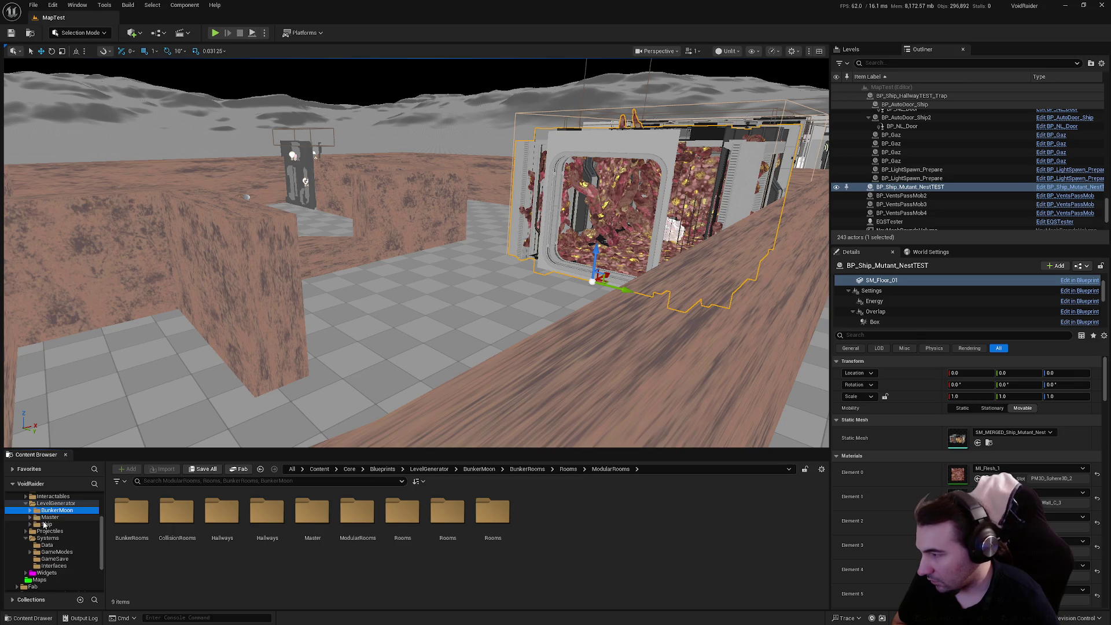
click(45, 524)
double_click(132, 512)
double_click(133, 515)
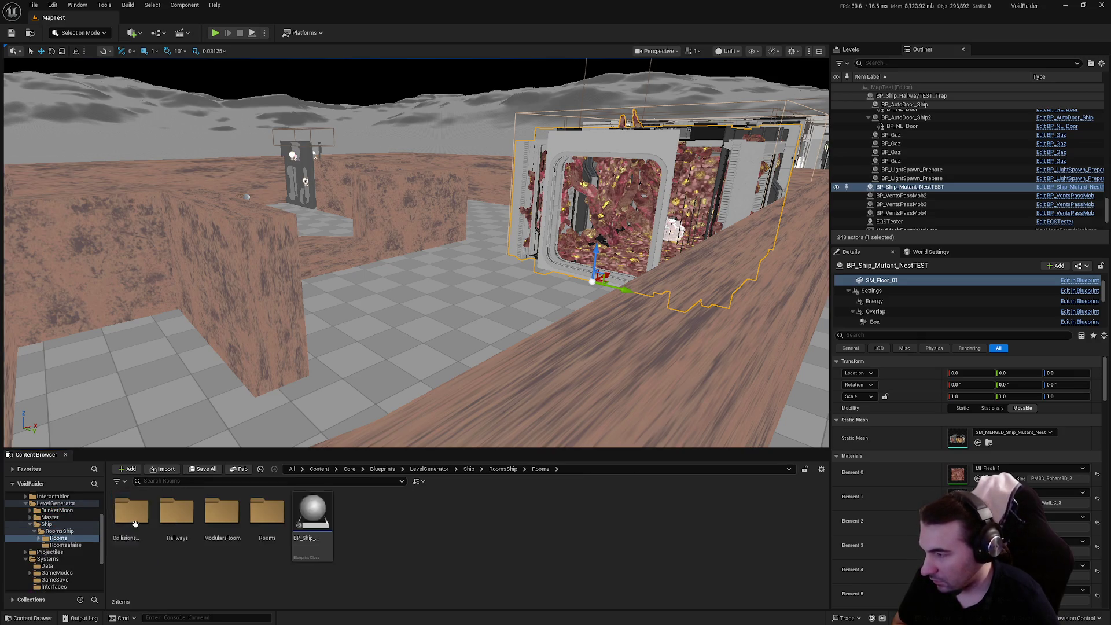
double_click(267, 512)
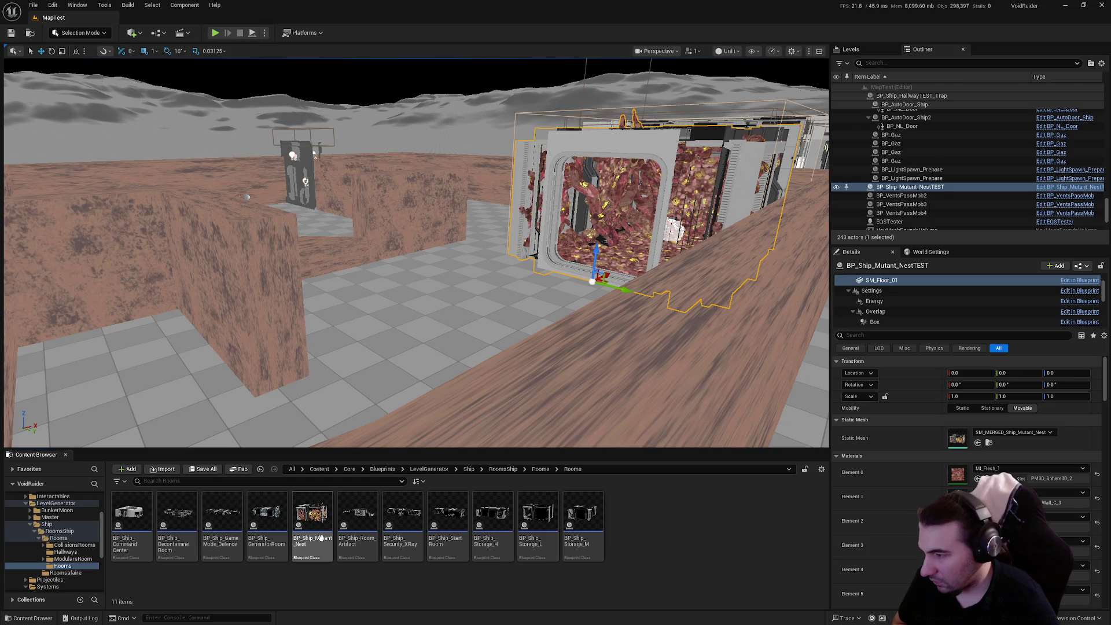
double_click(321, 537)
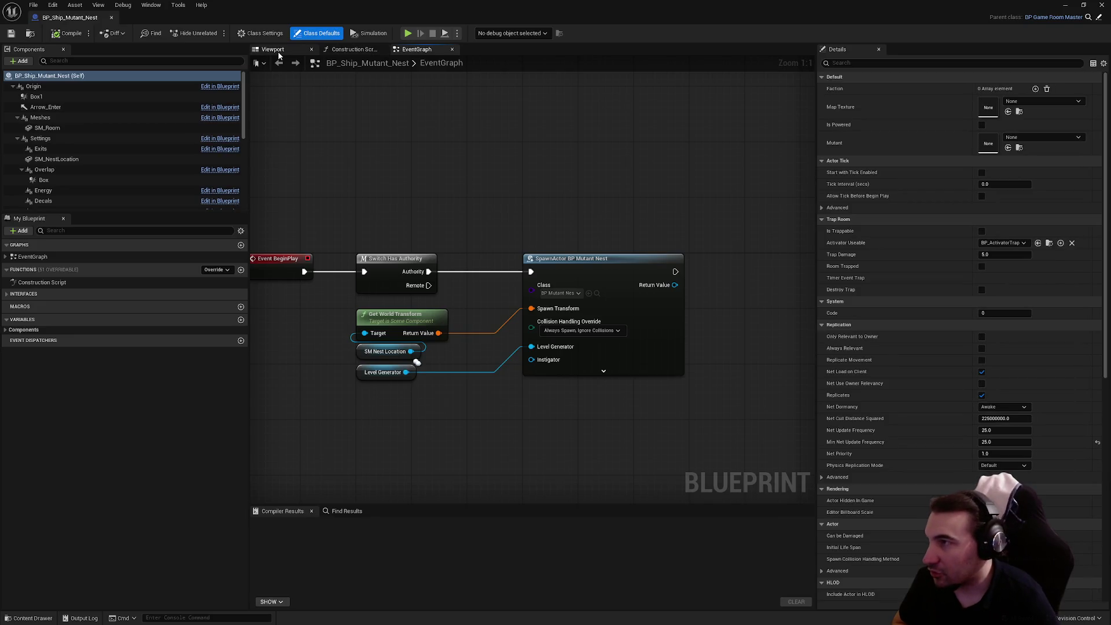
Inspect BP_Ship_Mutant_Nest's SM_Room mesh in the viewport, then close the blueprint.
click(278, 52)
mouse_move(519, 289)
mouse_down()
mouse_move(509, 324)
mouse_move(519, 354)
mouse_up()
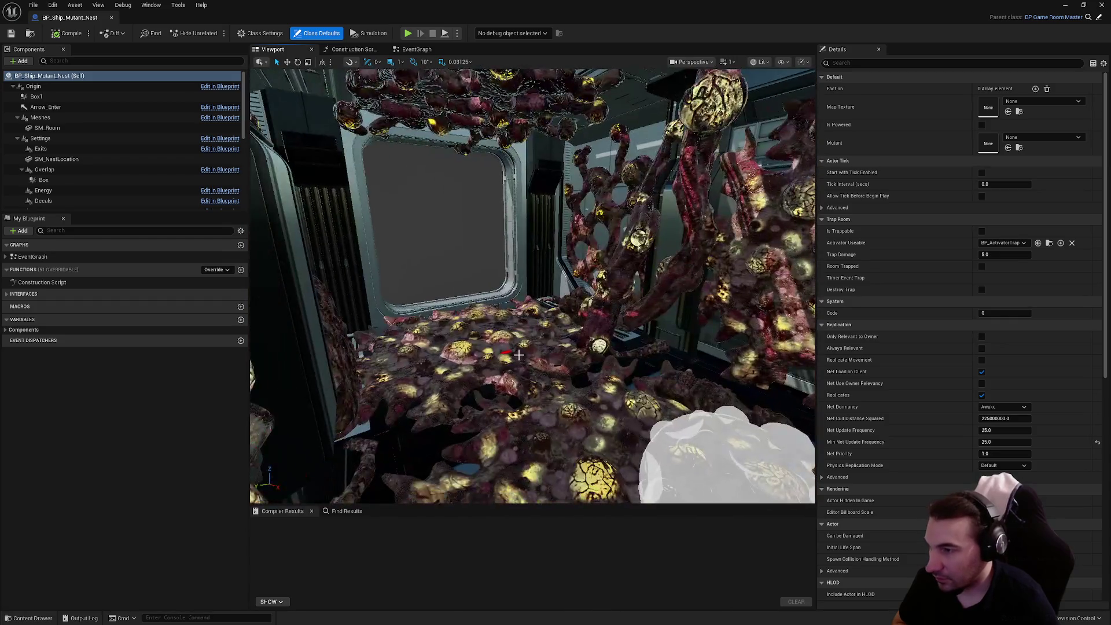
click(519, 354)
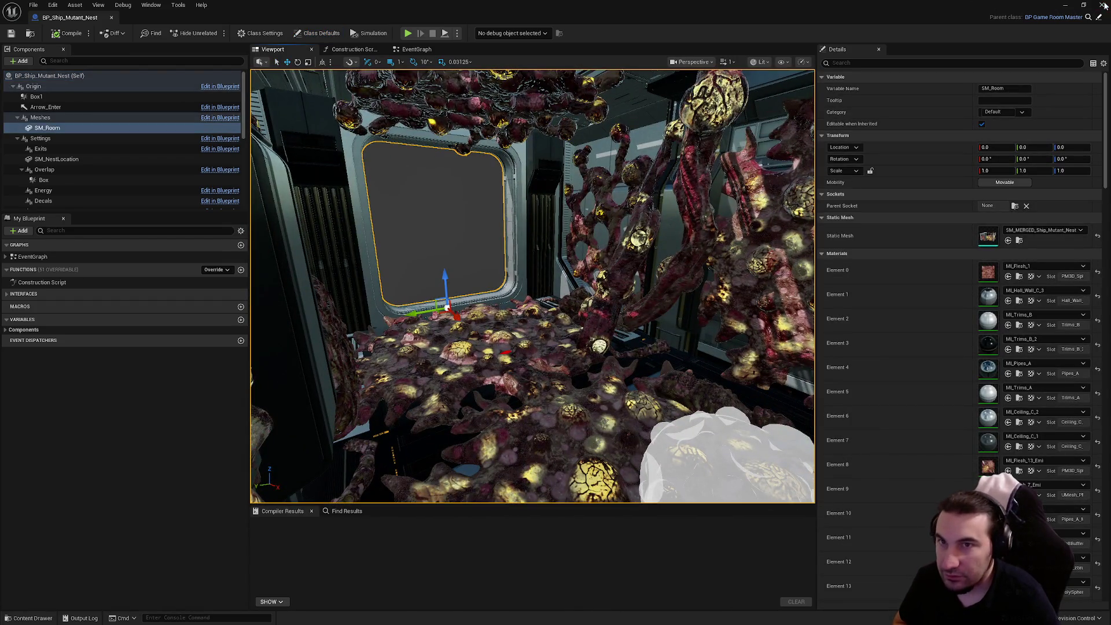
click(1104, 5)
Open BP_Construct_Ship_Mutant_Nest from ModularsRoom > Rooms, check a flesh mesh's Collision Presets, and close it.
click(540, 469)
double_click(235, 532)
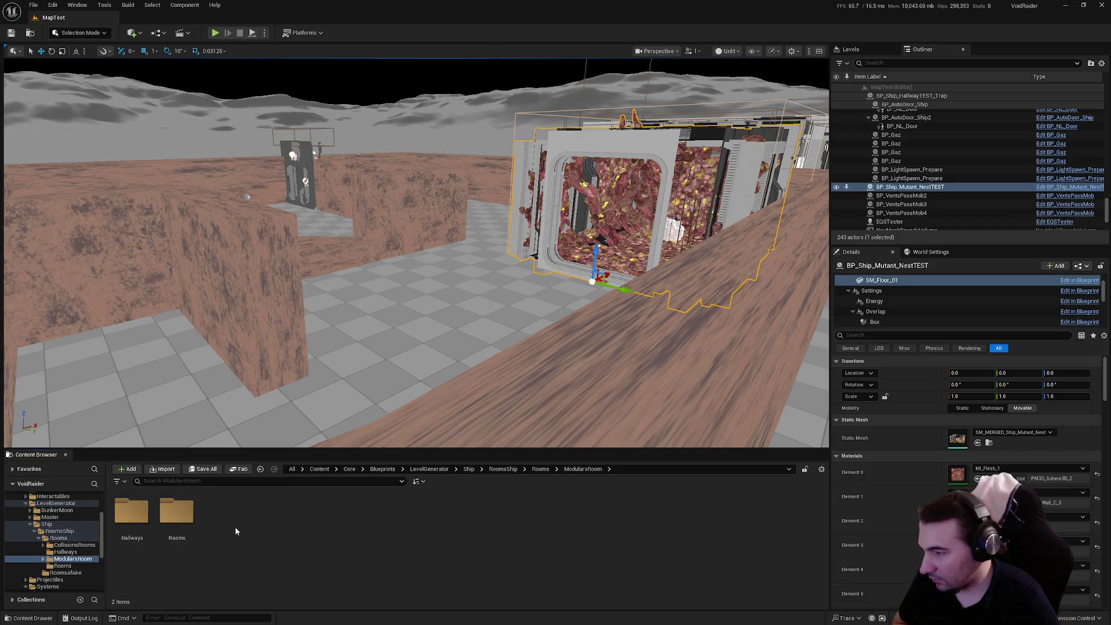
double_click(177, 511)
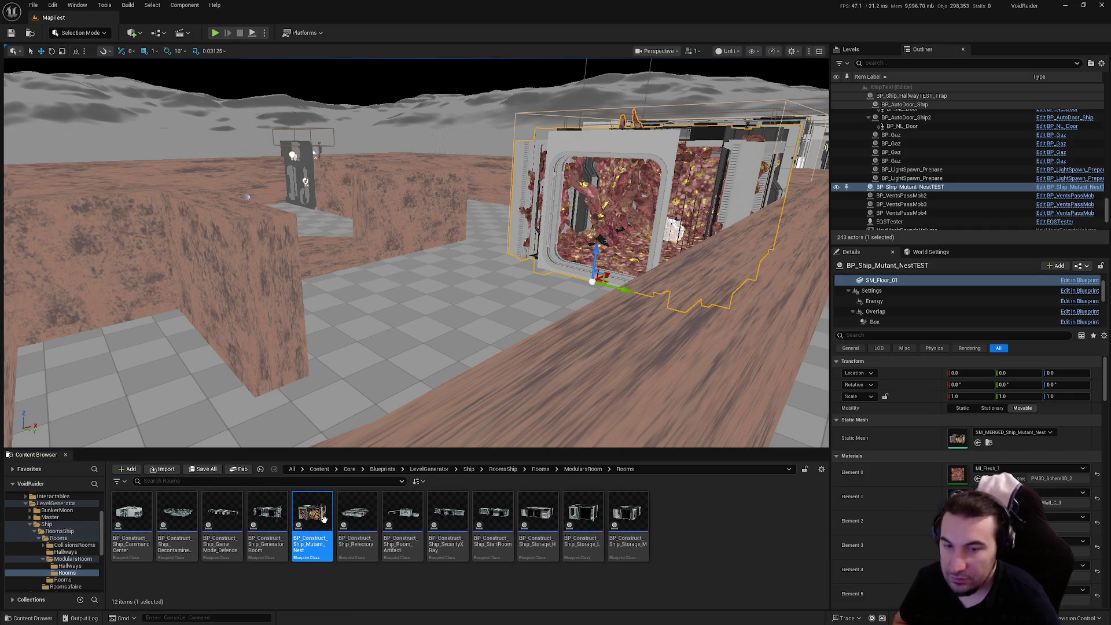
double_click(315, 513)
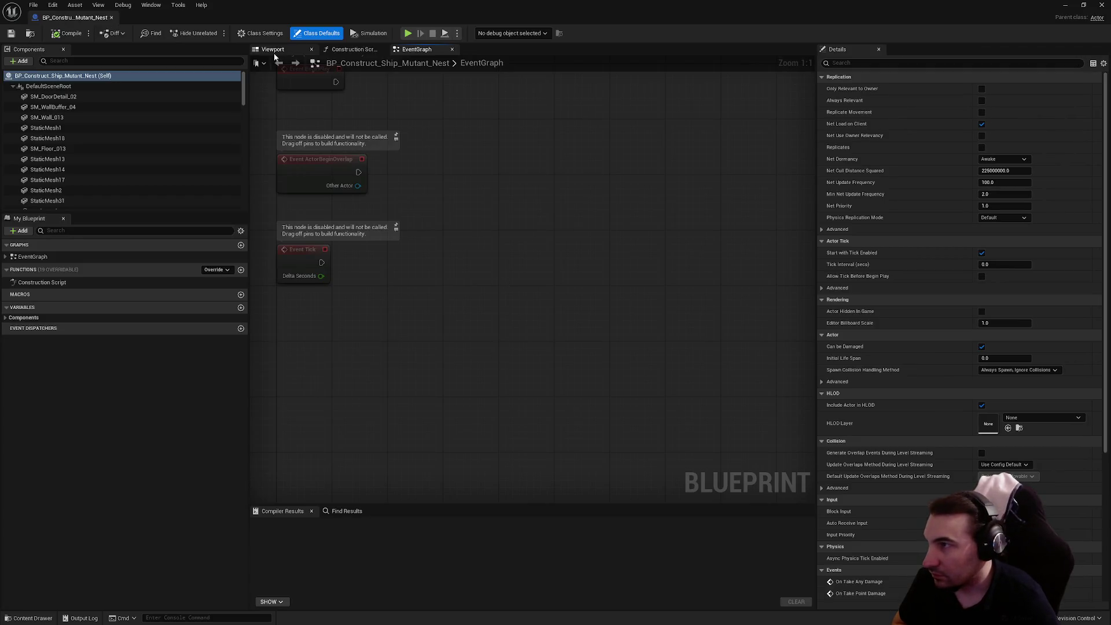
click(273, 50)
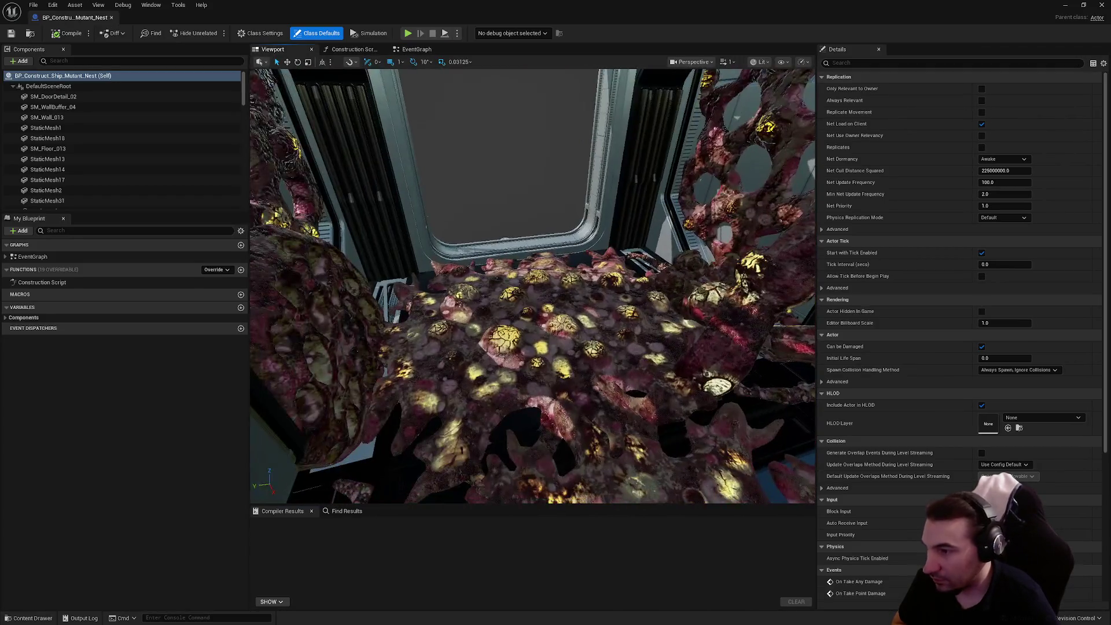
click(651, 362)
scroll(898, 360, down, 5)
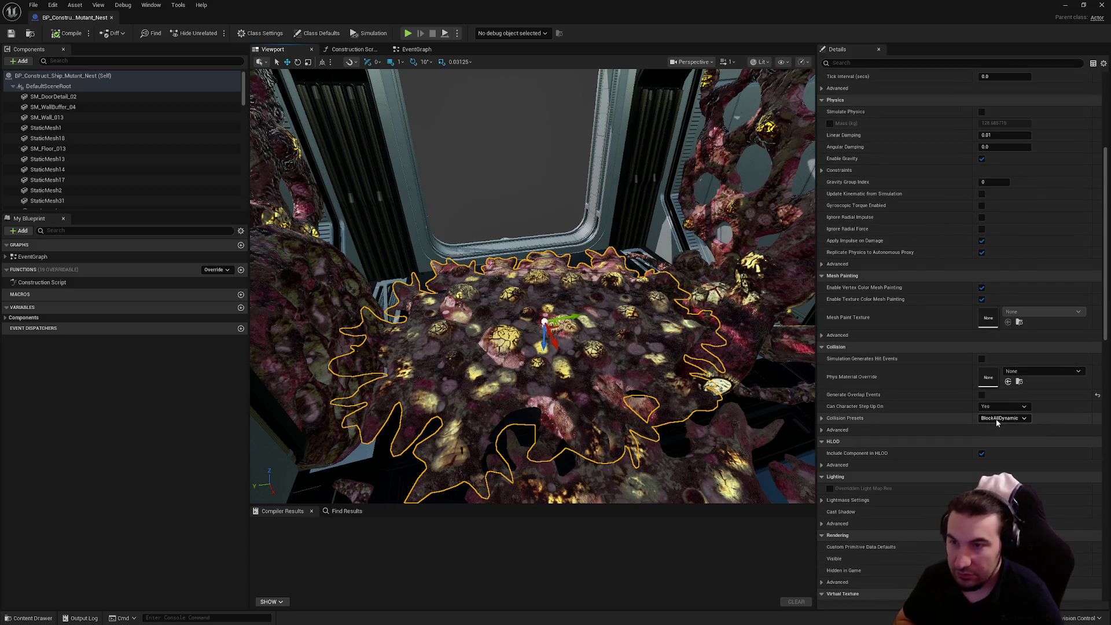
scroll(1006, 417, down, 2)
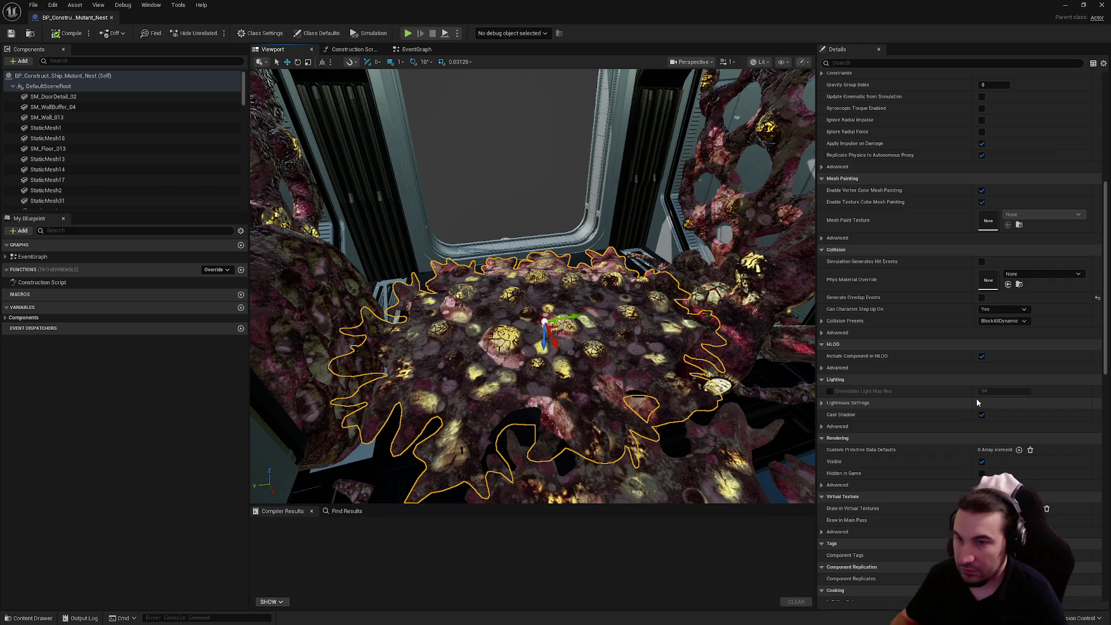
click(1102, 5)
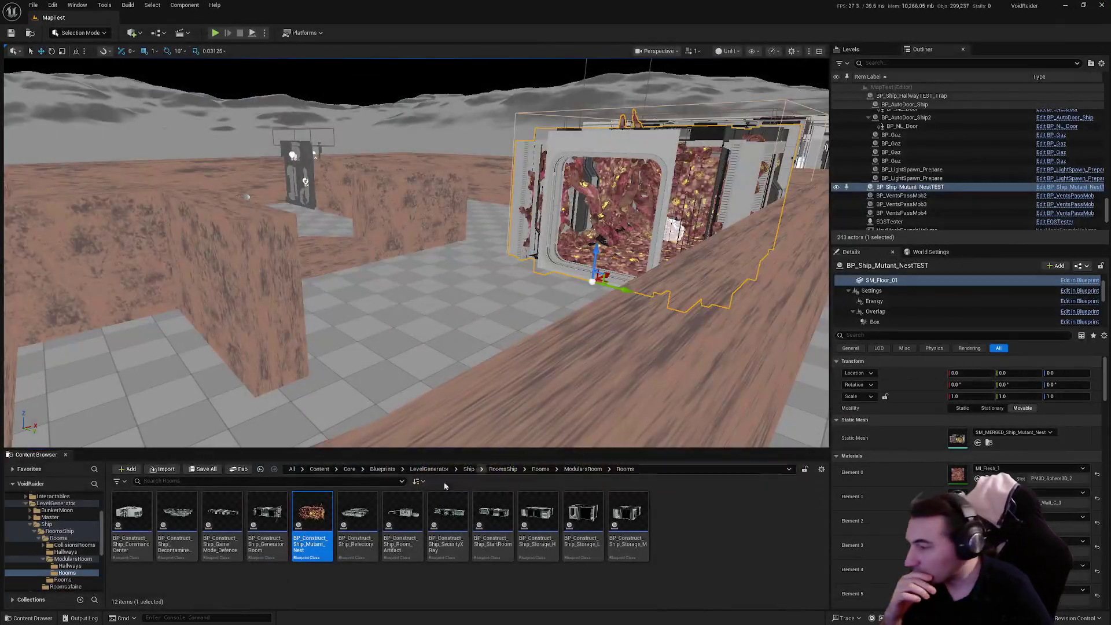
Open BP_Construct_BunkerMoon_Mutant_Nest from the BunkerMoon ModularRooms > Rooms folder.
click(45, 559)
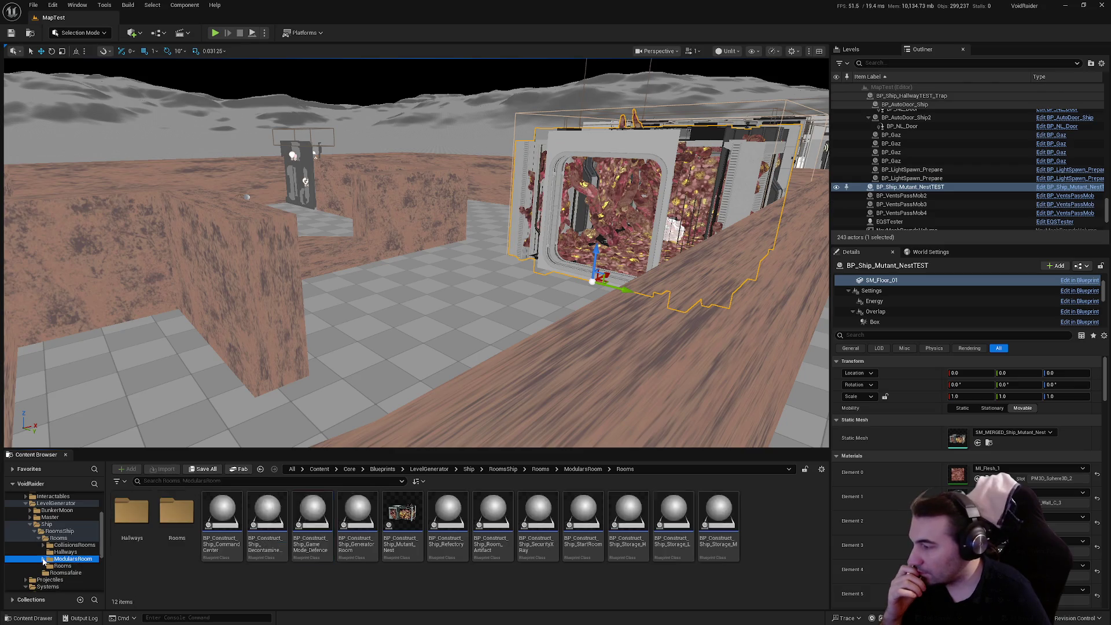
click(31, 524)
key(alt+Left)
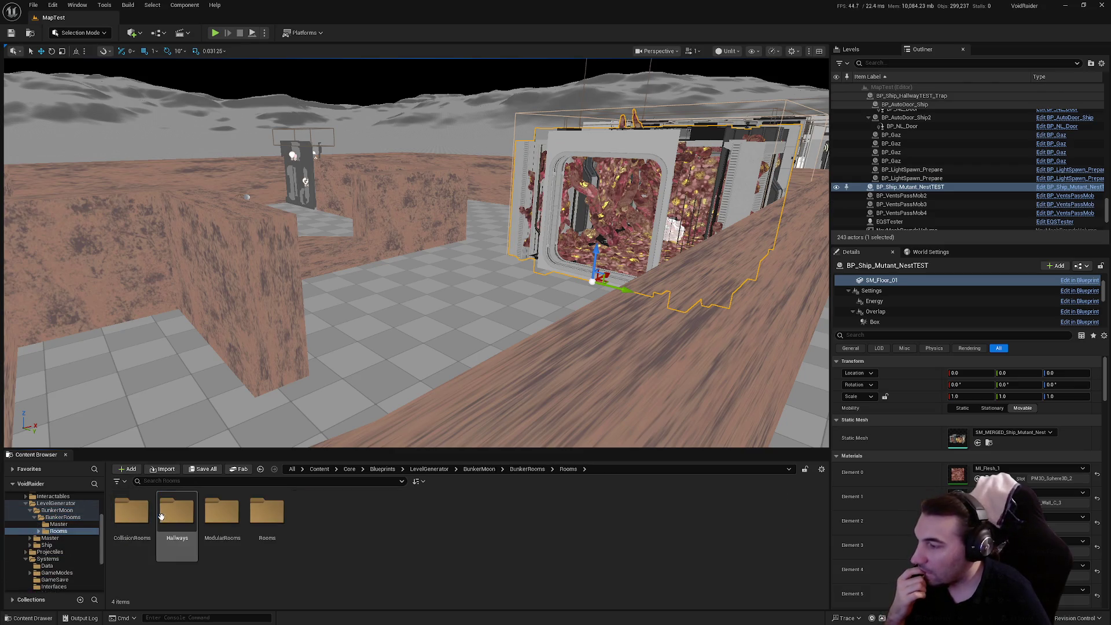
double_click(222, 512)
click(160, 515)
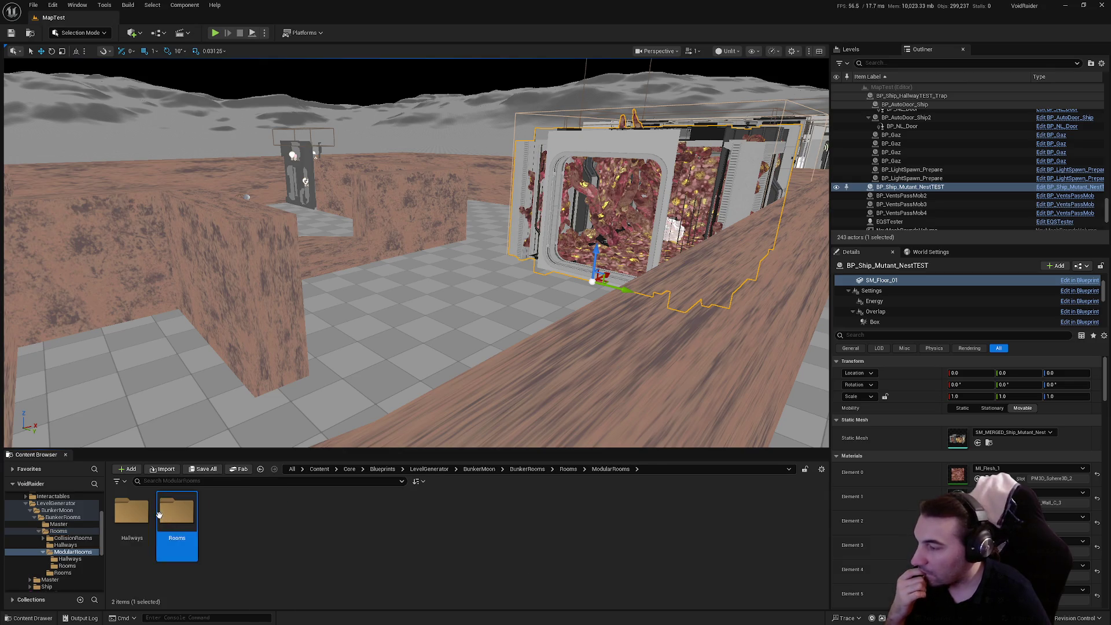
double_click(160, 515)
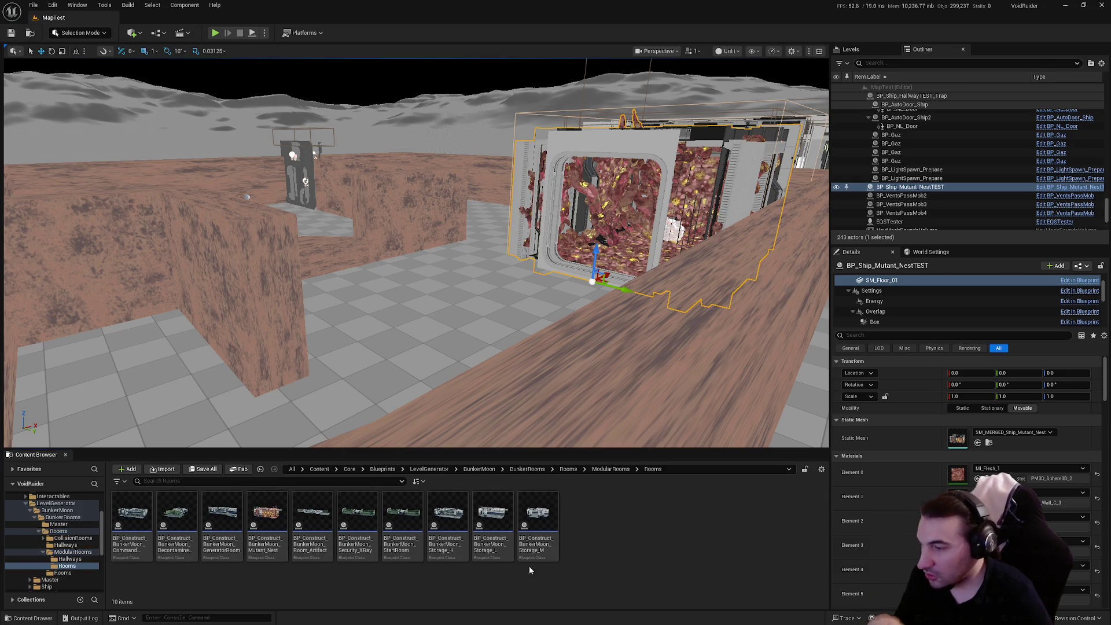
double_click(279, 517)
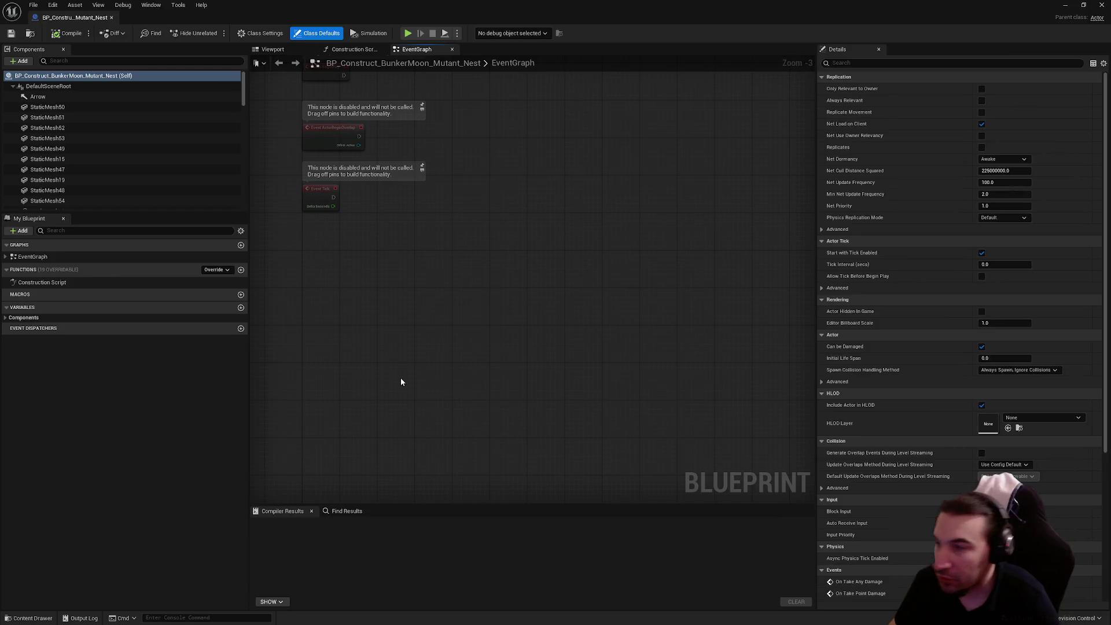
Select both flesh floor meshes of the nest in the Viewport and frame them.
click(273, 49)
scroll(491, 291, up, 5)
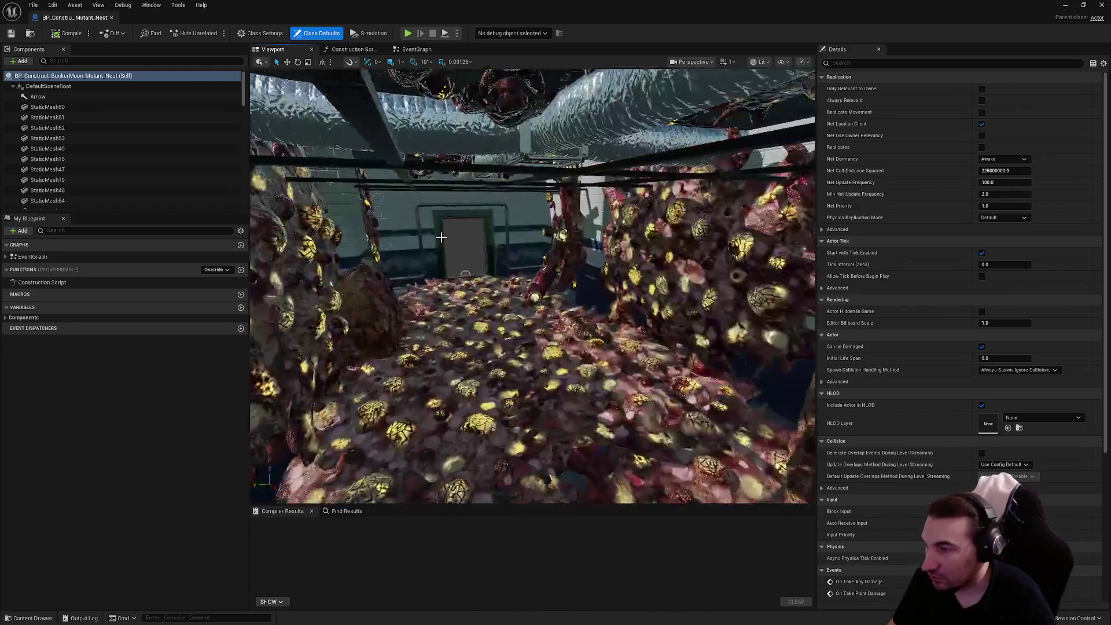
click(499, 307)
ctrl+click(546, 334)
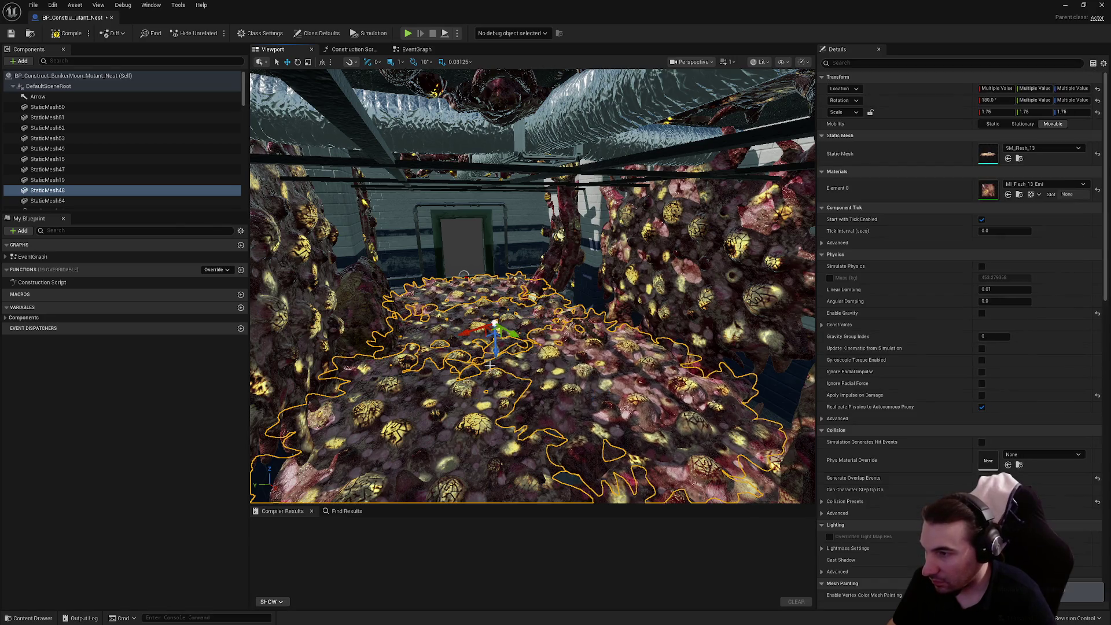
scroll(449, 392, up, 5)
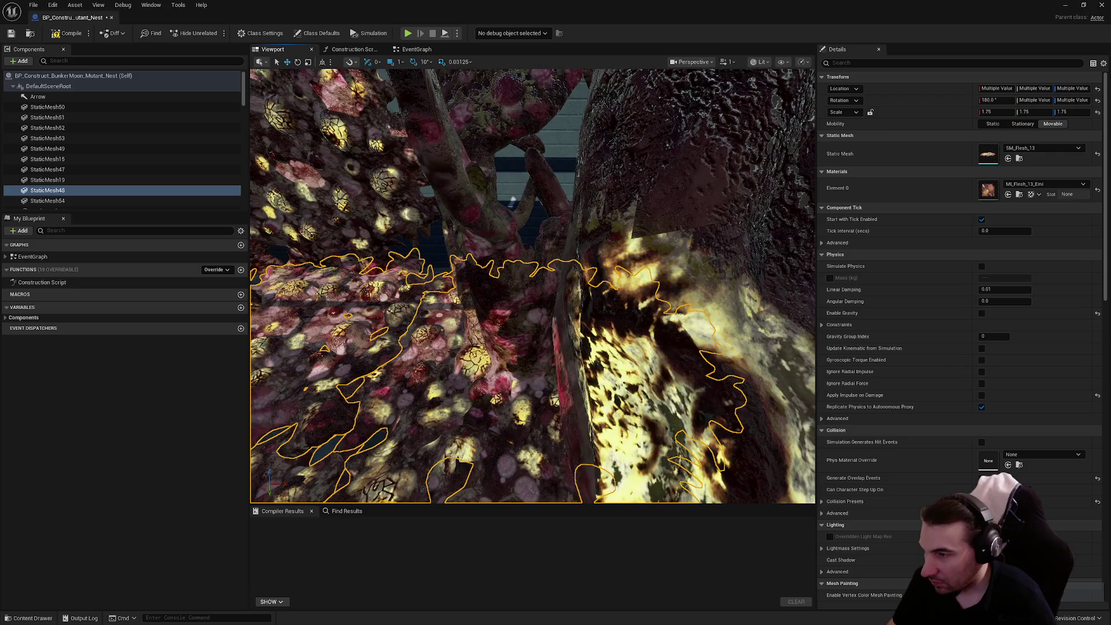
key(f)
scroll(961, 367, down, 5)
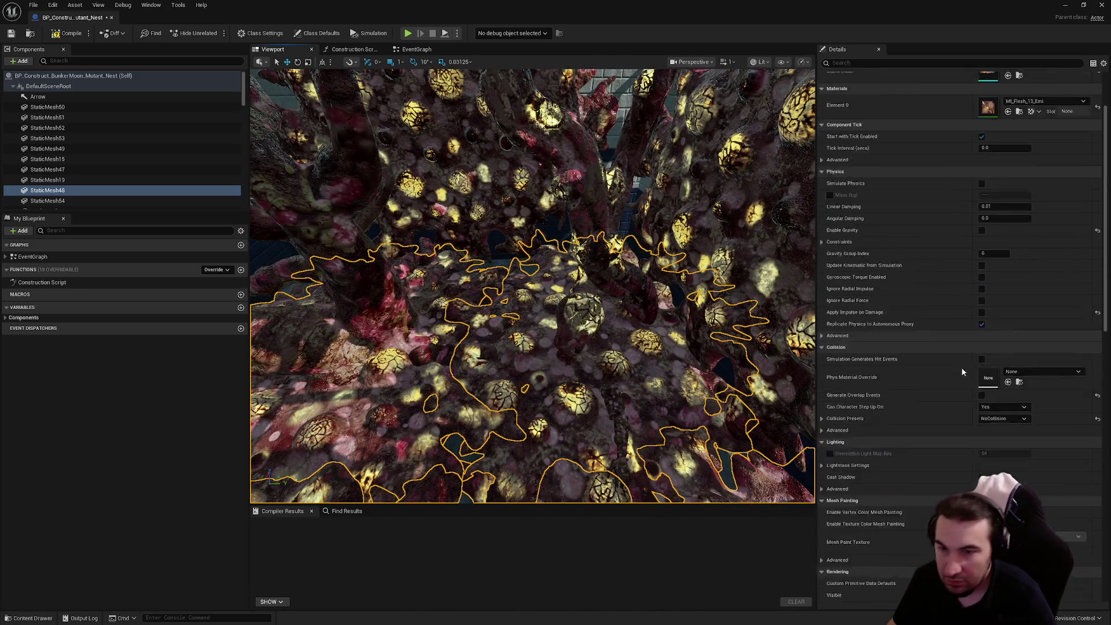
Set their collision preset to BlockAllDynamic, then compile and close the blueprint.
click(1004, 377)
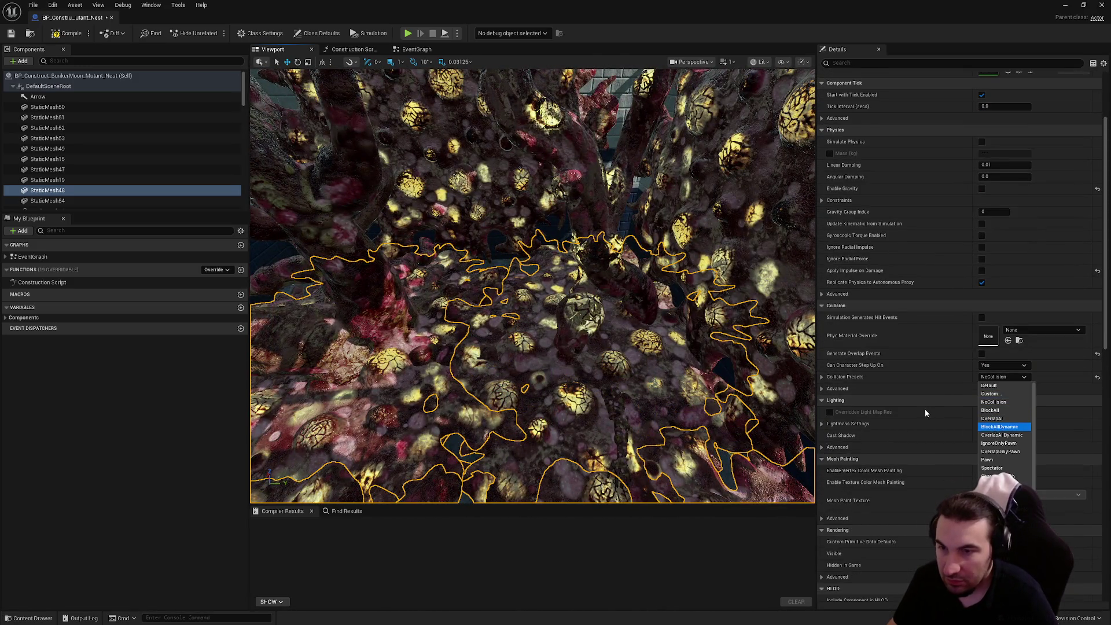
key(Return)
click(1097, 270)
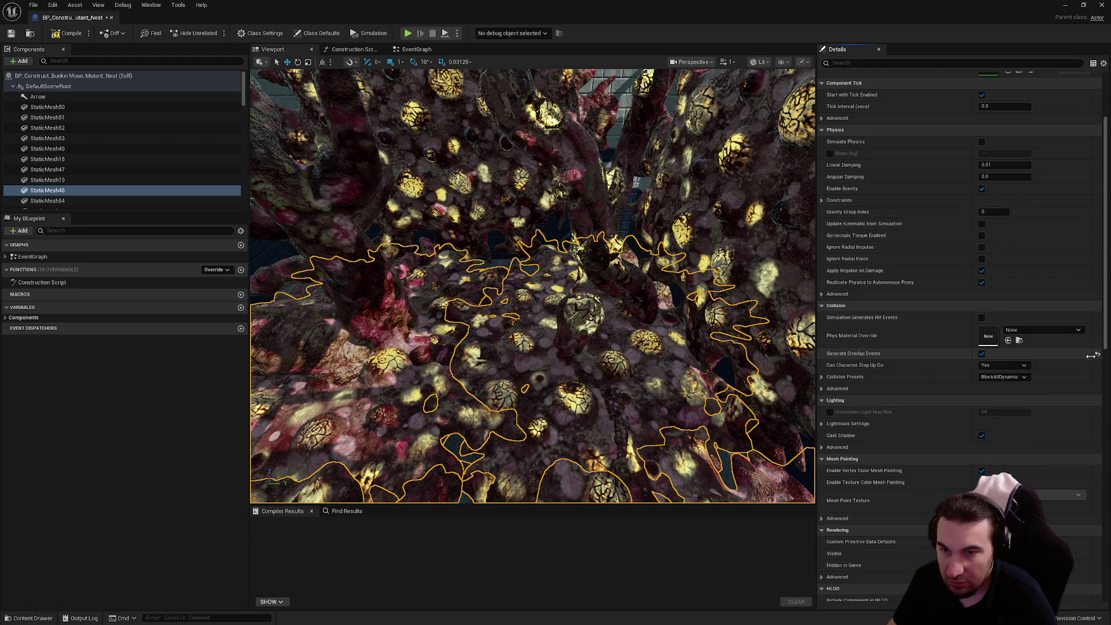
click(10, 36)
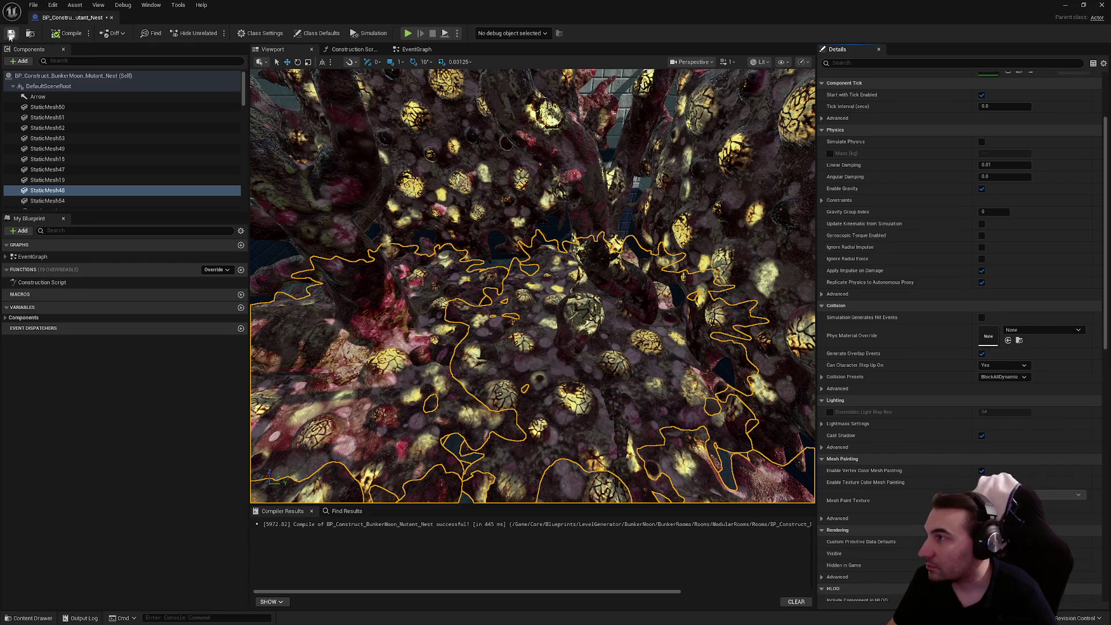
click(1102, 4)
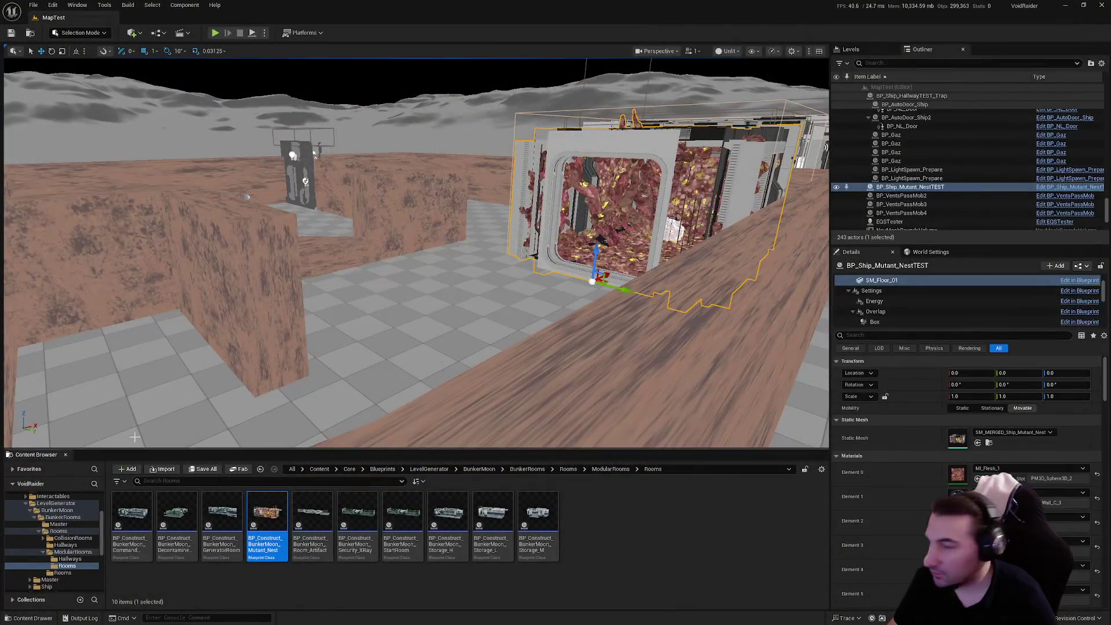
Collapse LevelGenerator, browse the Blueprints folder, and restore the editor to a smaller window.
click(26, 503)
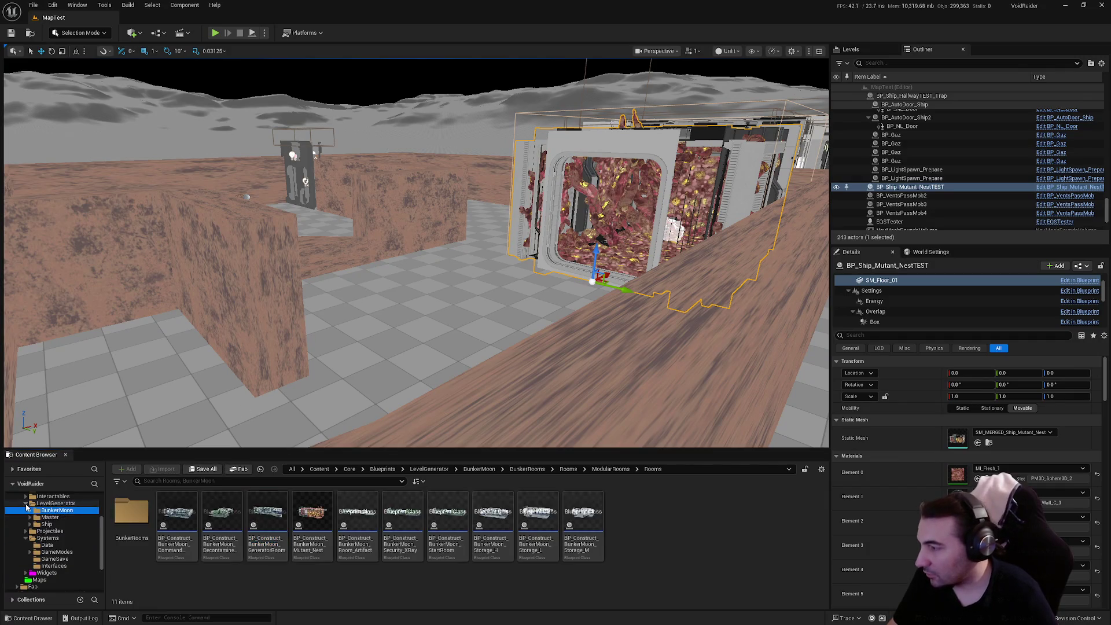
click(26, 542)
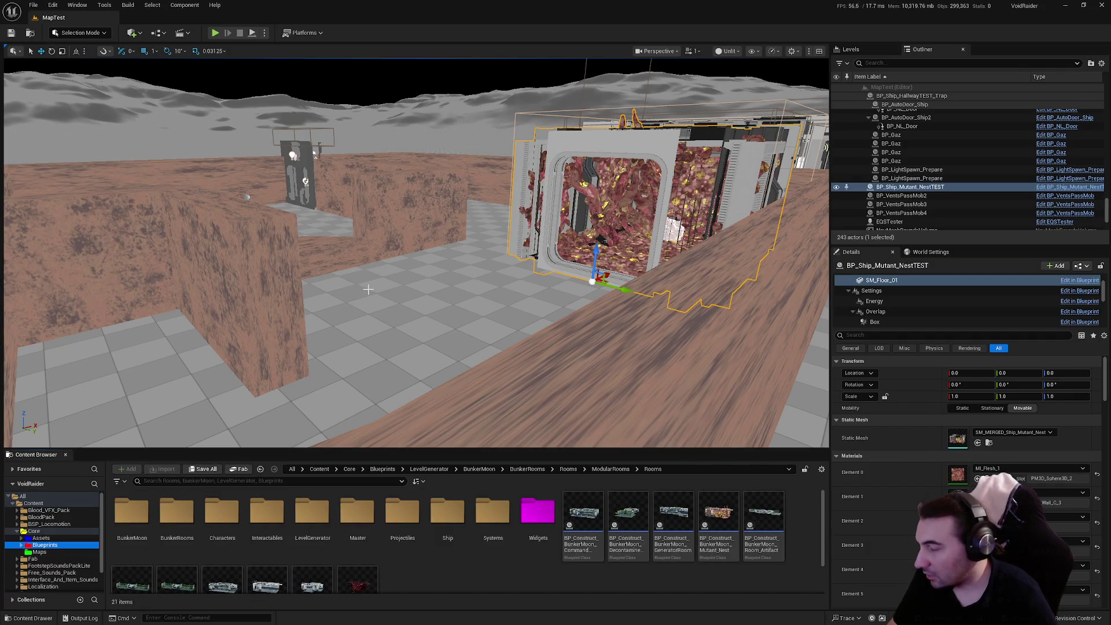
scroll(361, 289, down, 3)
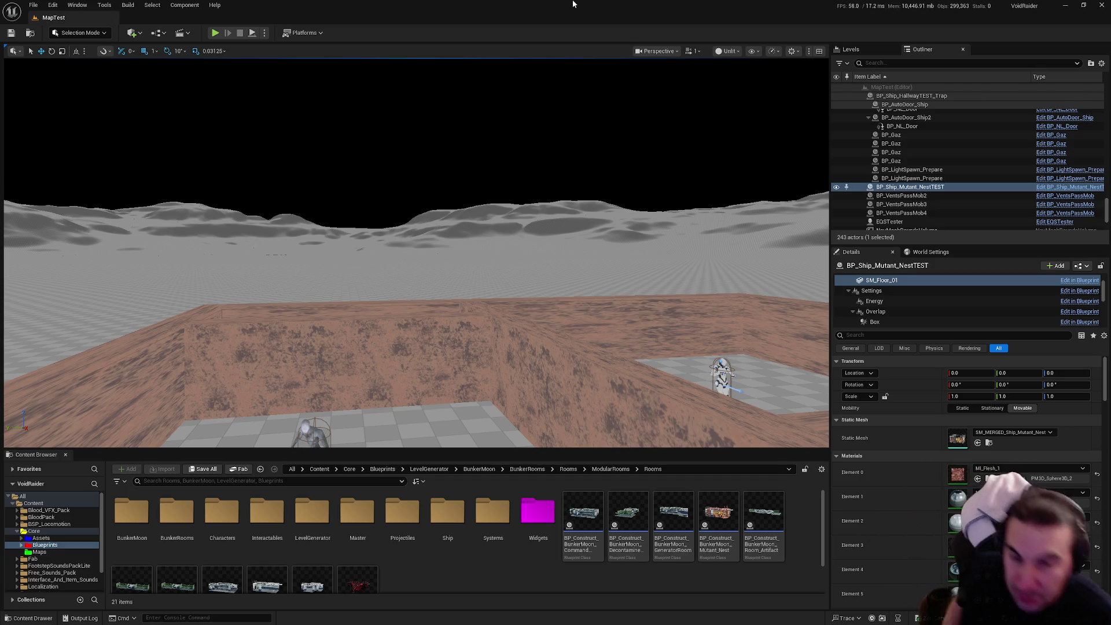
mouse_move(573, 4)
mouse_down()
mouse_move(479, 7)
mouse_move(443, 52)
mouse_up()
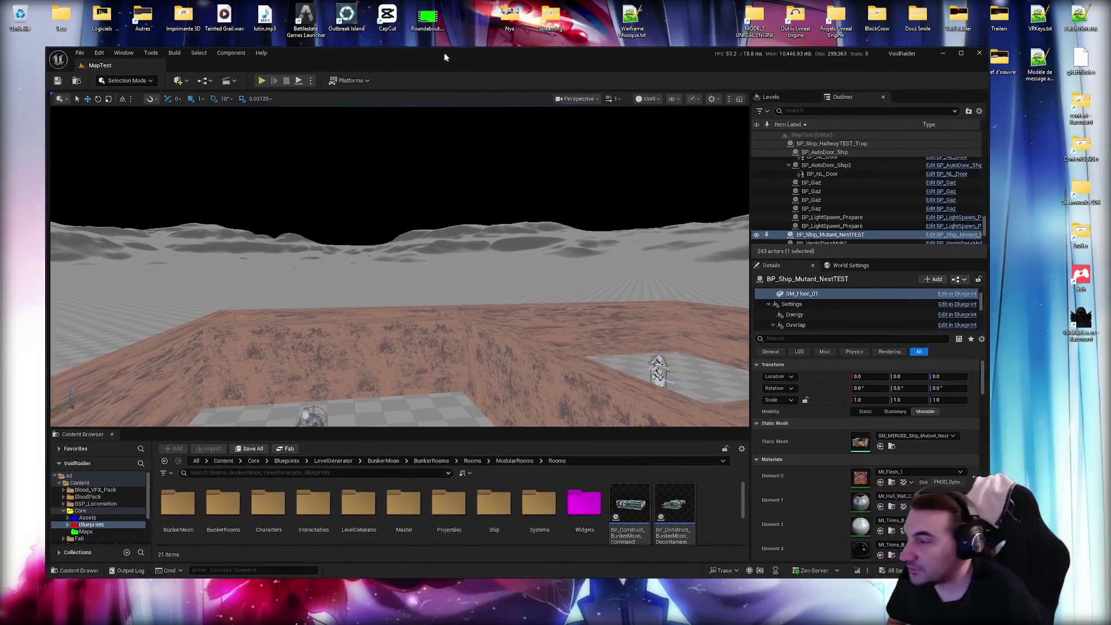
click(342, 80)
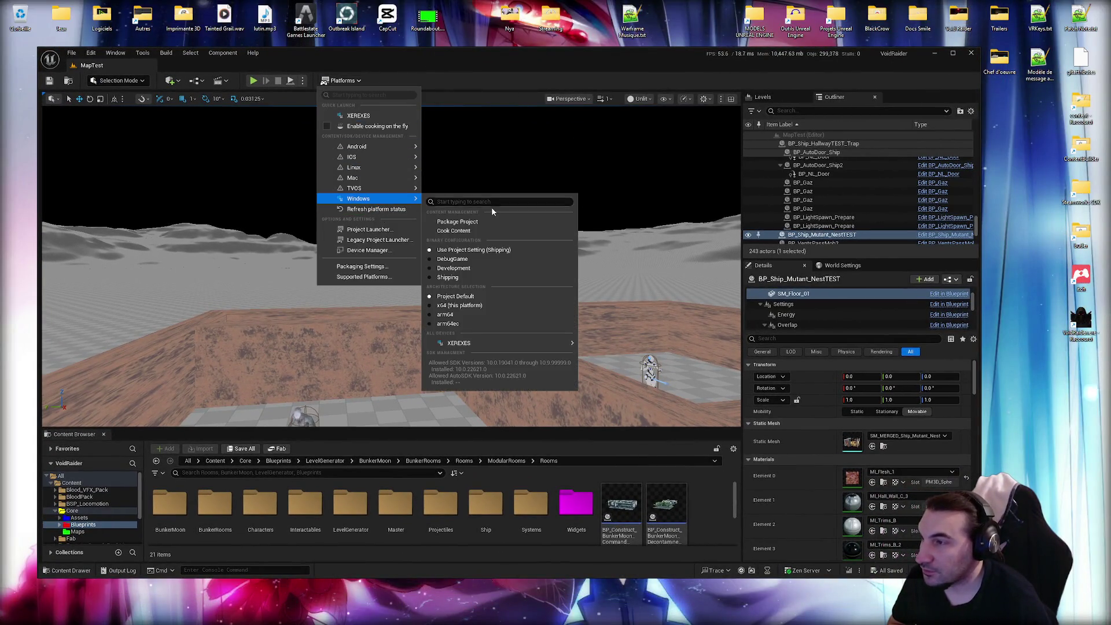
Package the project for Windows into Depot Mais, then maximize the editor and follow the Output Log.
click(486, 223)
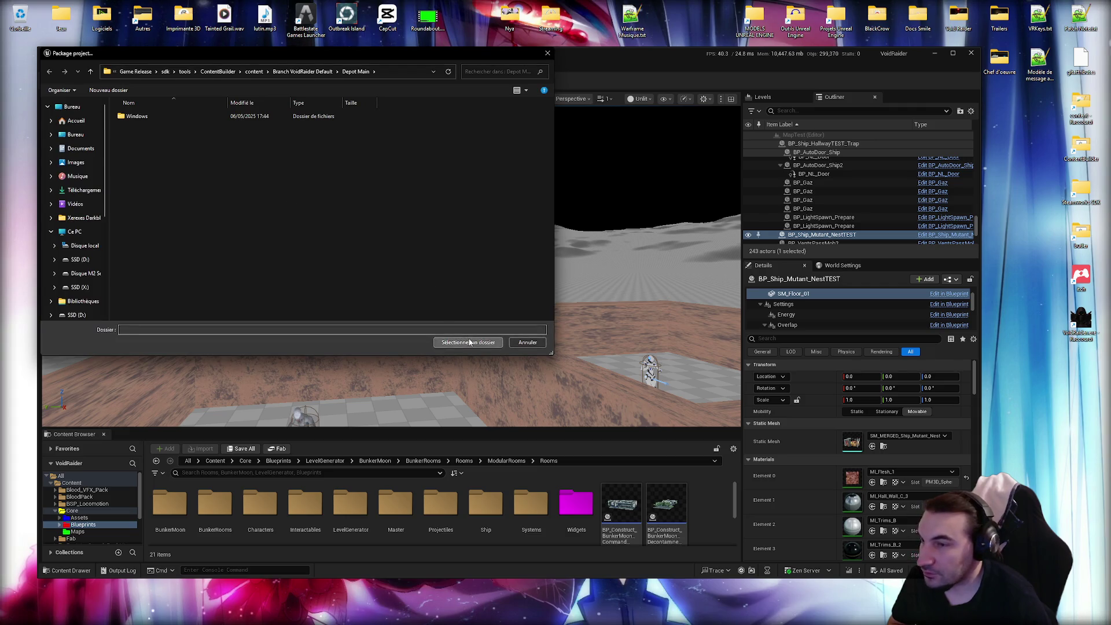
click(469, 342)
double_click(628, 60)
click(81, 618)
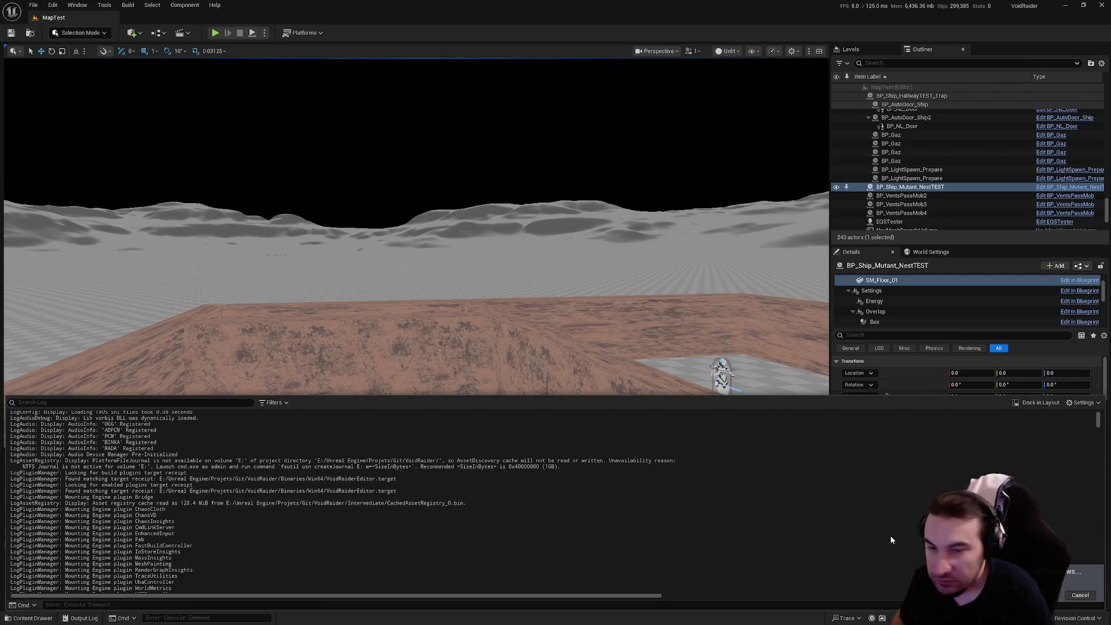
drag(1097, 424, 1097, 590)
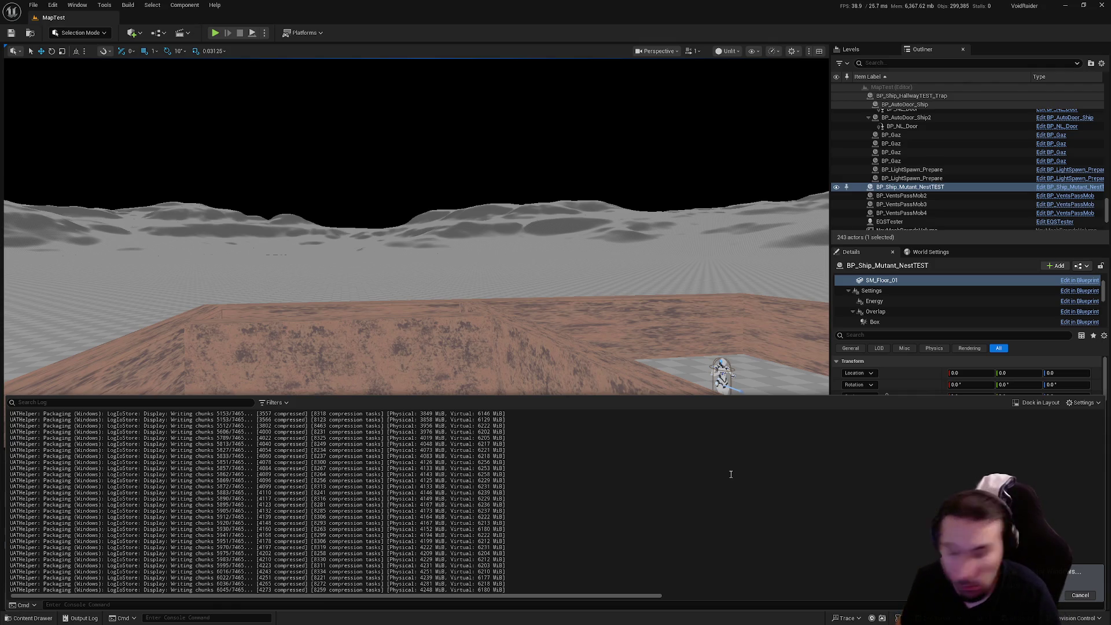
Wait while the Windows packaging writes its compressed chunks in the Output Log.
click(519, 615)
Let packaging reach BUILD SUCCESSFUL, then restore the editor to a smaller window over the desktop.
key(Escape)
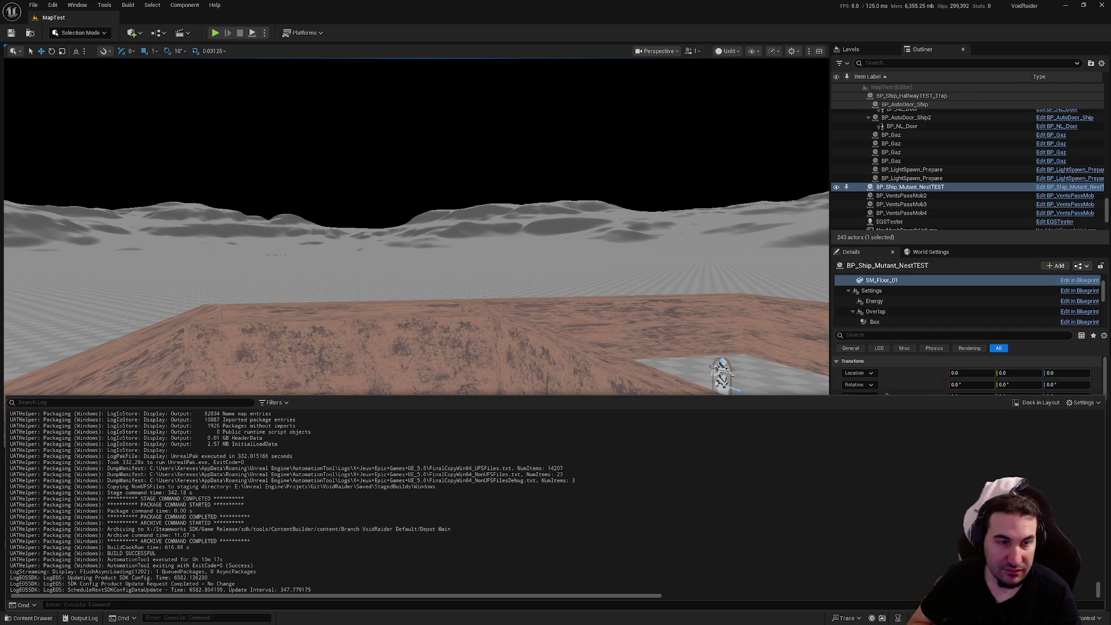
drag(324, 474, 323, 480)
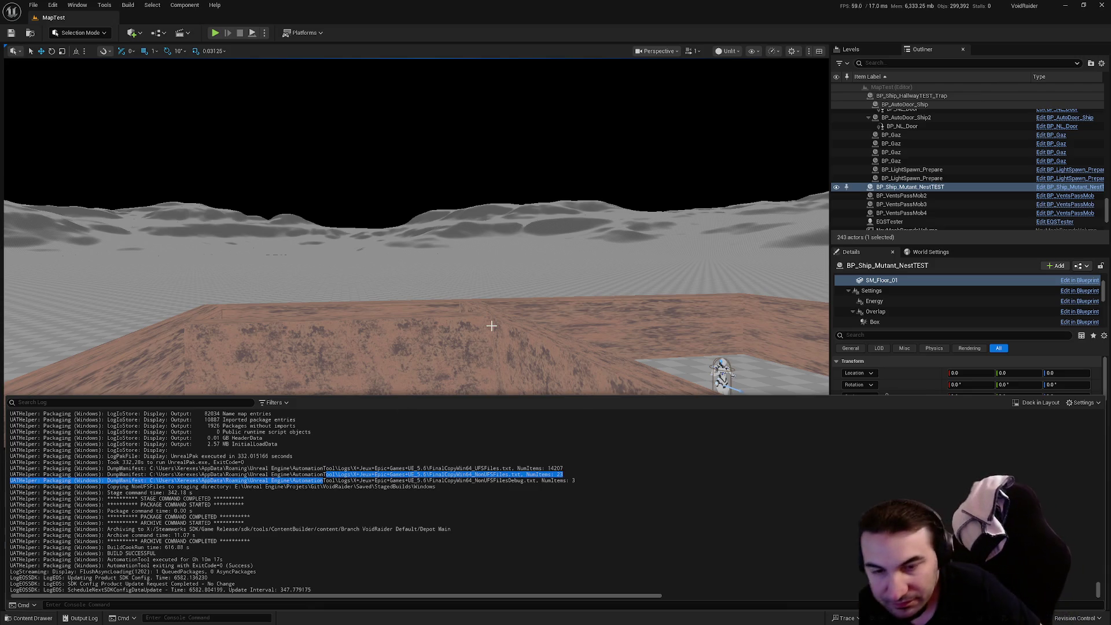
mouse_move(495, 7)
mouse_down()
mouse_move(495, 118)
mouse_move(425, 90)
mouse_up()
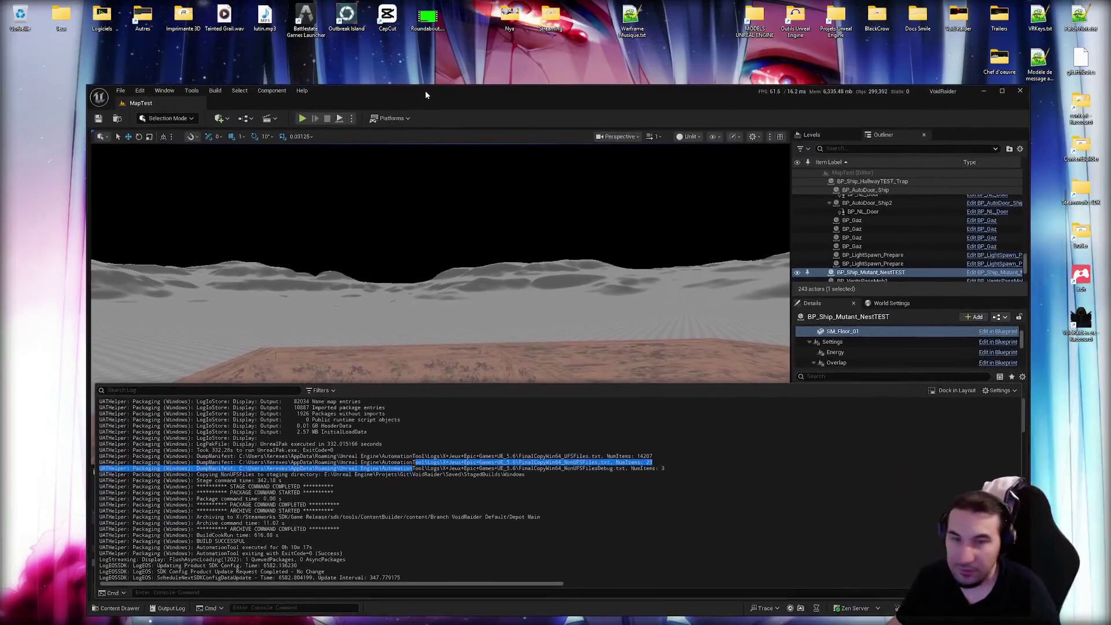
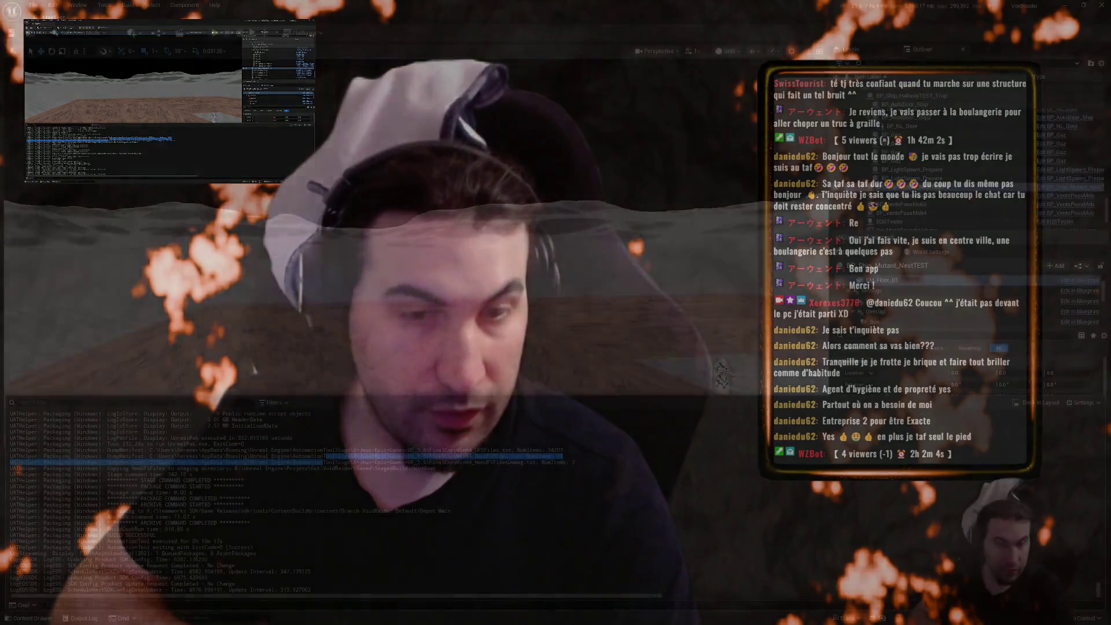
Toggle the Windows Start menu, then bring the Spotify window to the front.
key(super)
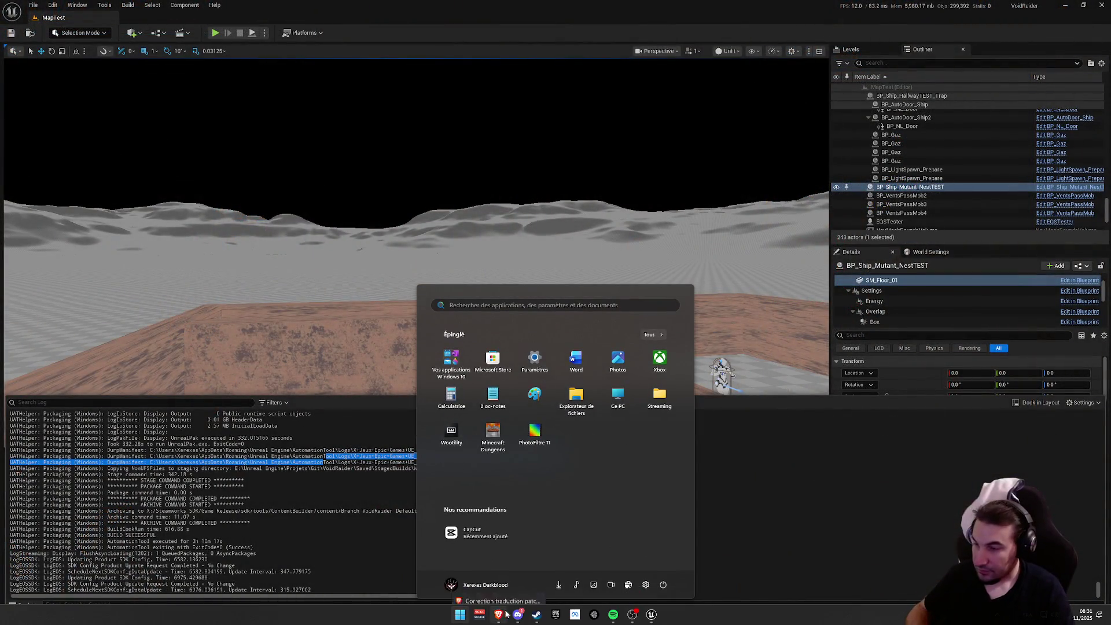
key(super)
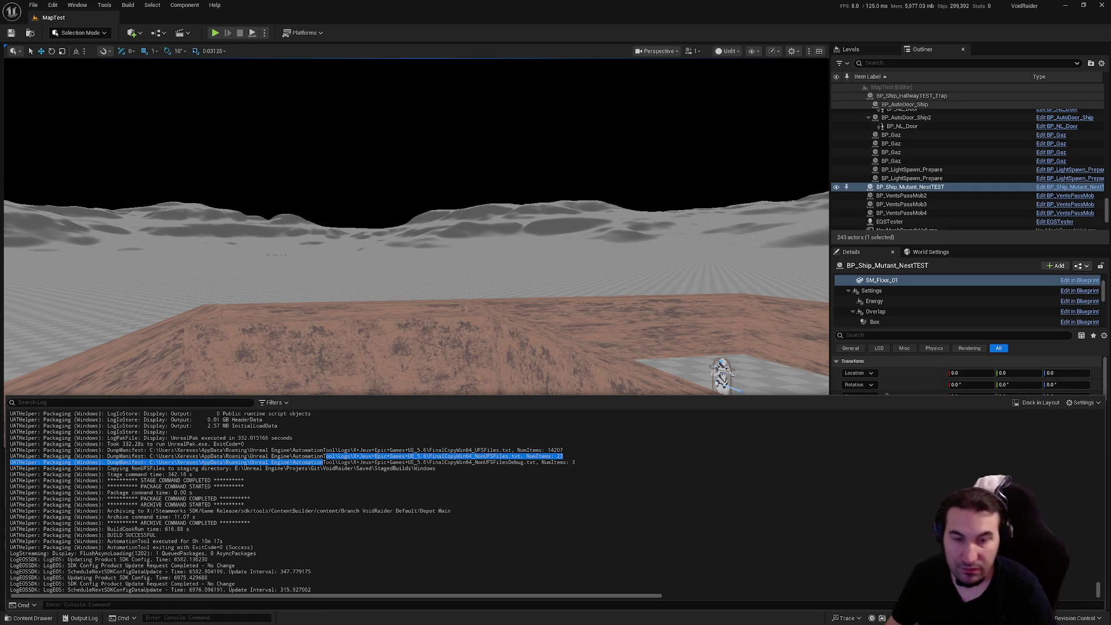
key(super)
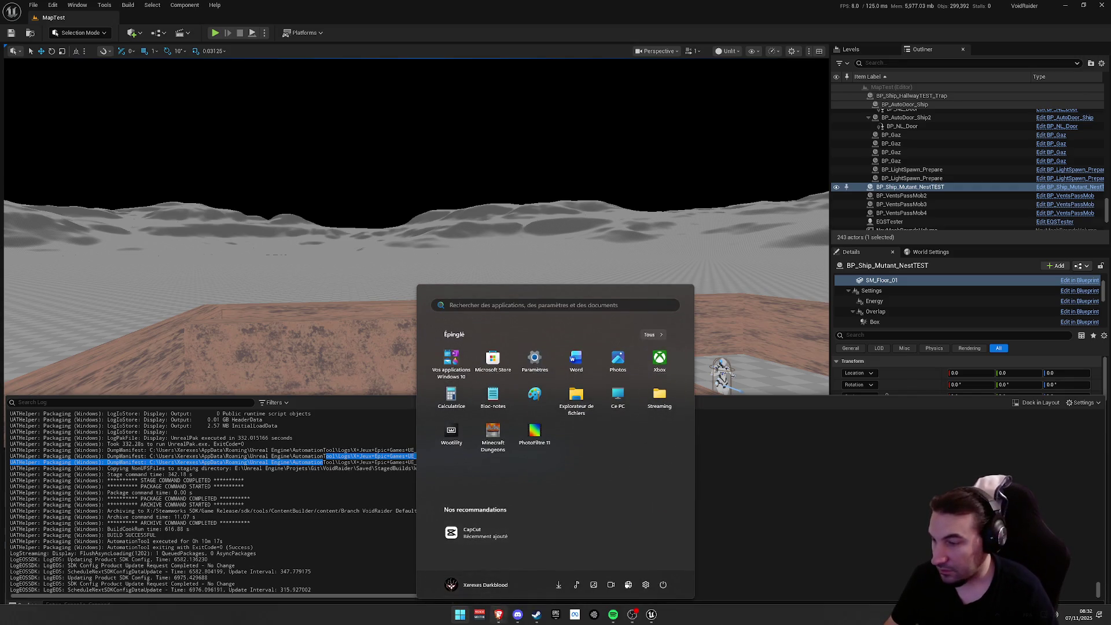
key(Escape)
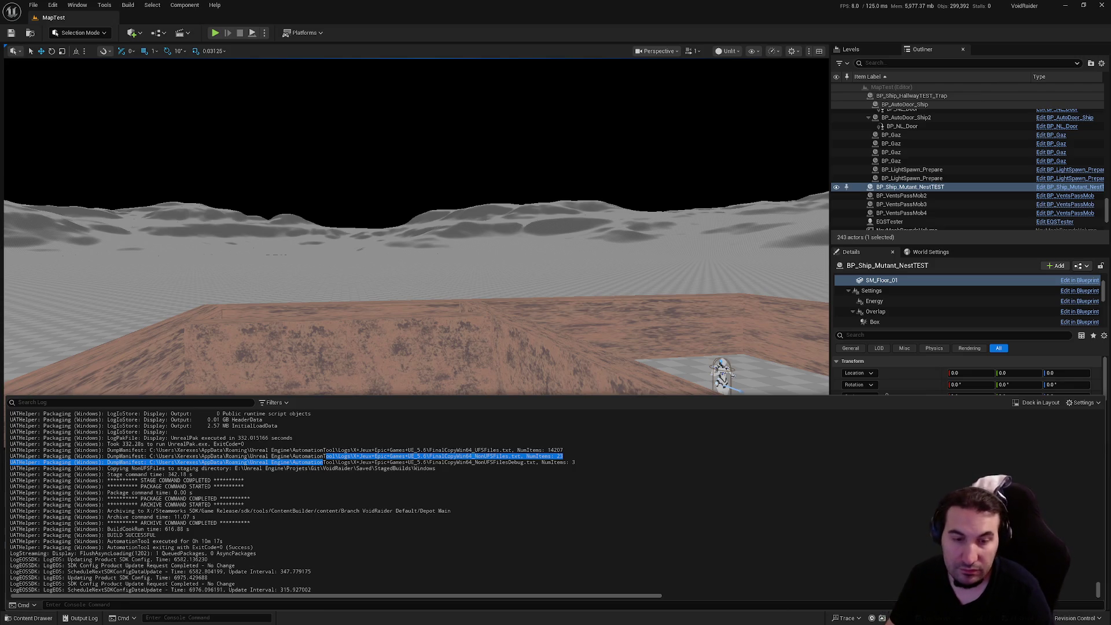
key(super)
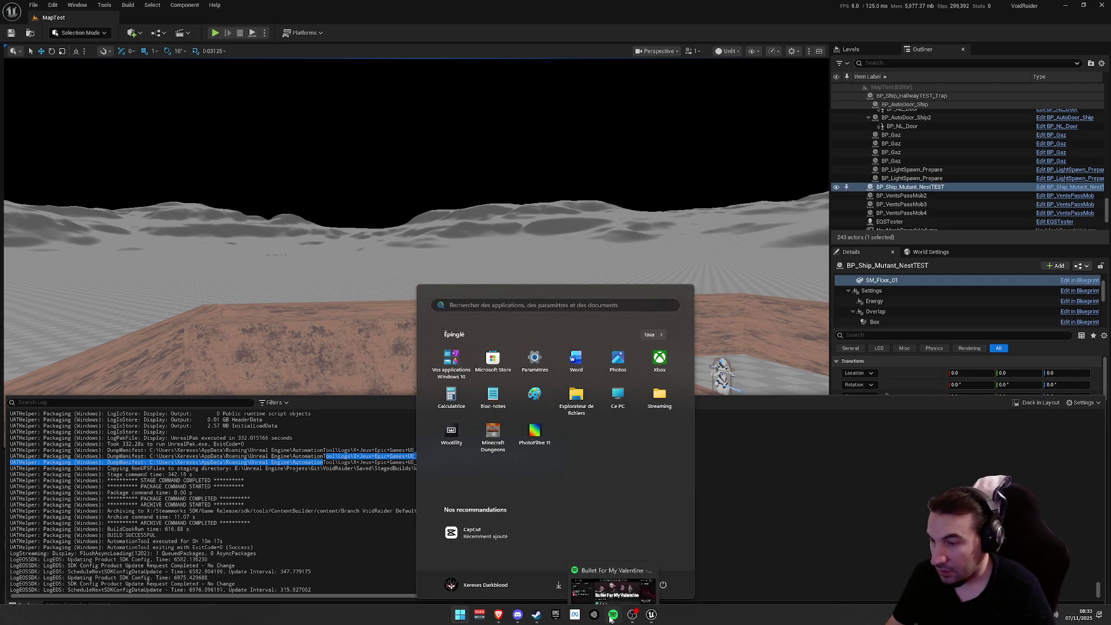
click(605, 602)
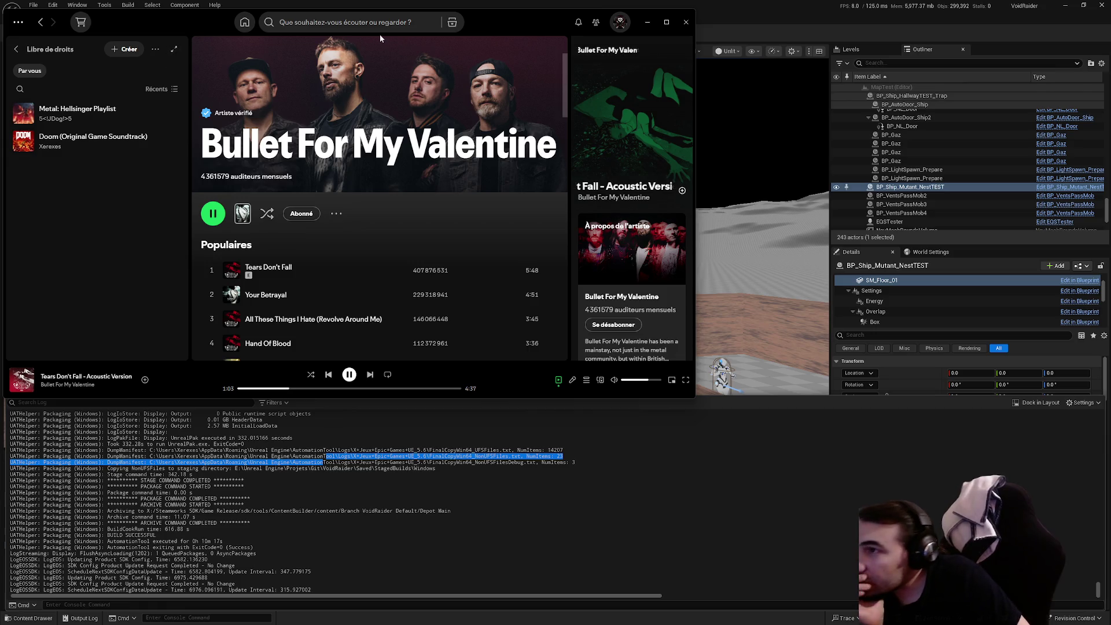
Play 'Mgrr All Bosses in order' from recent searches, open its page, and minimize Spotify.
click(367, 26)
scroll(344, 91, down, 3)
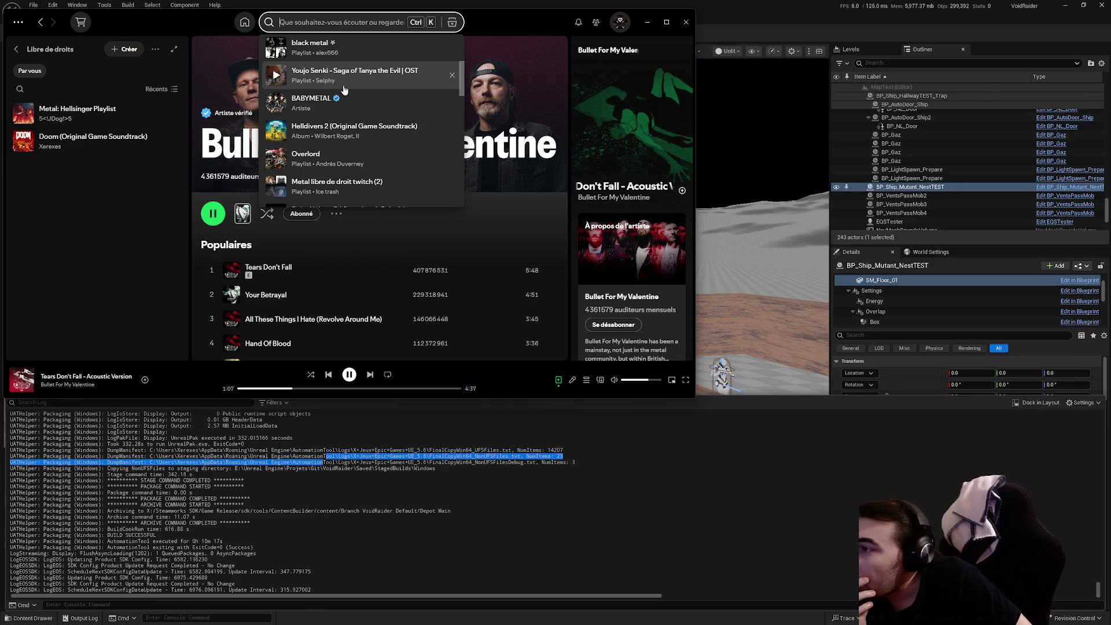
scroll(344, 91, down, 3)
scroll(344, 92, down, 5)
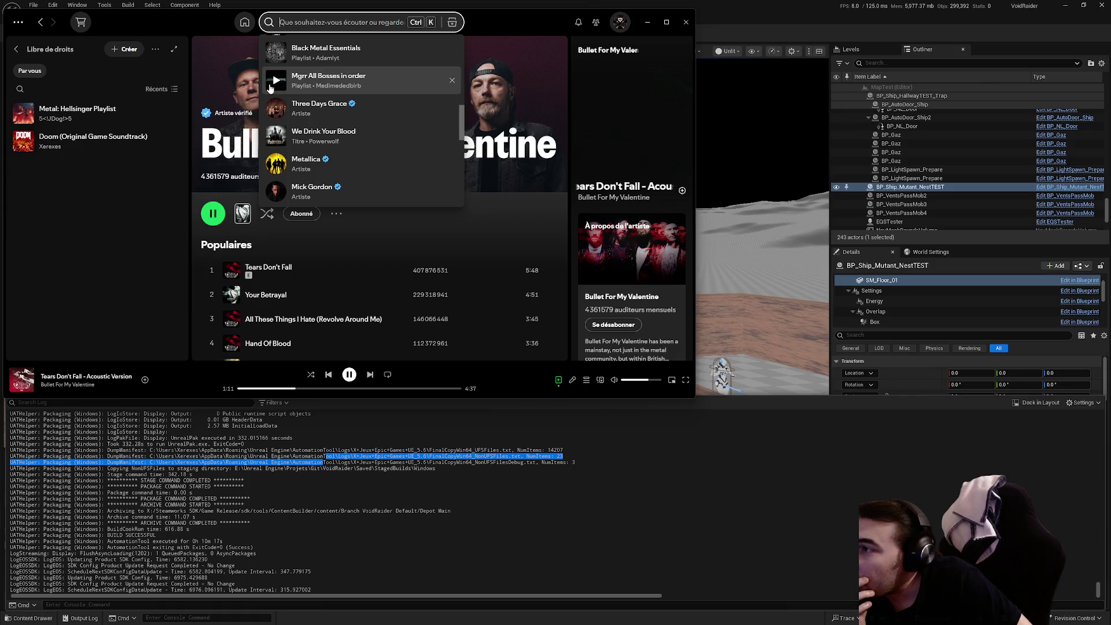
click(276, 82)
click(327, 77)
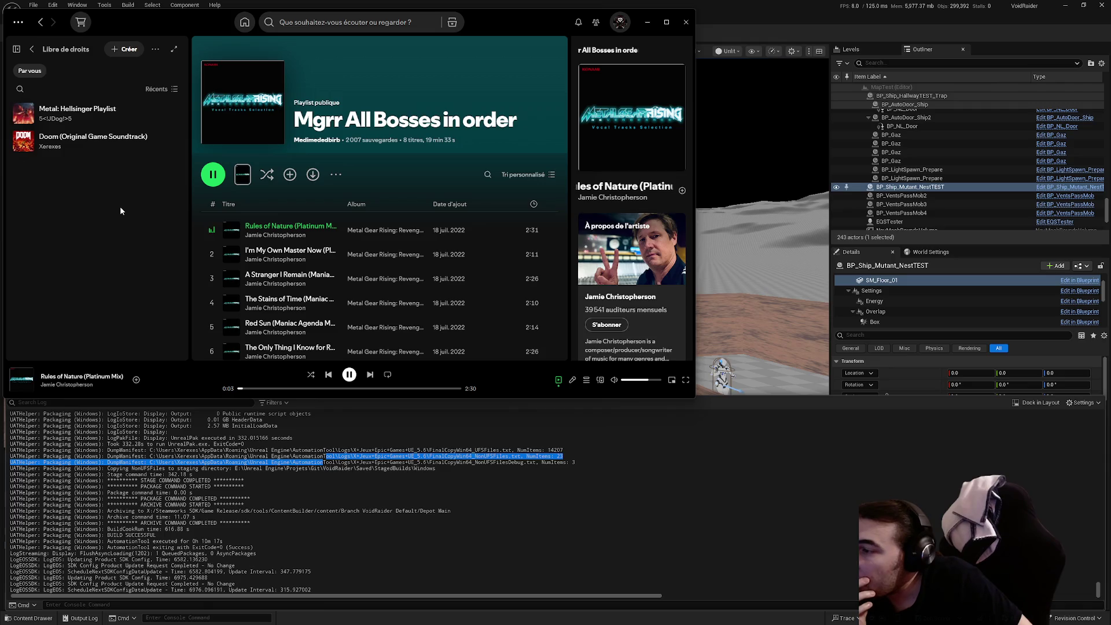
click(648, 22)
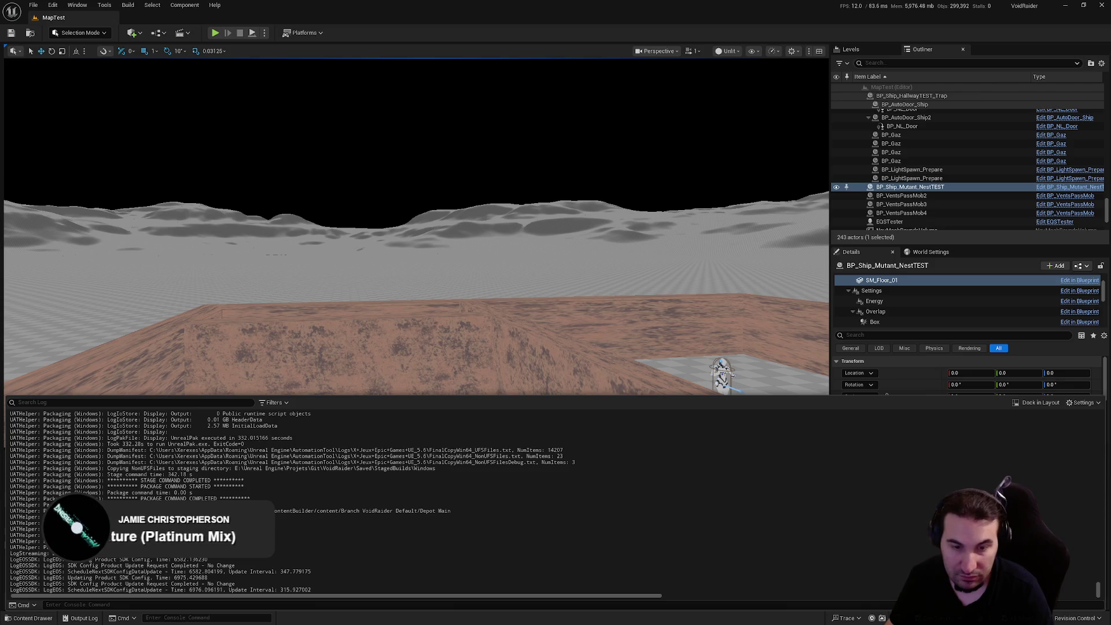
Fly the viewport camera back and upward for an overview of the MapTest level.
mouse_move(540, 379)
mouse_down()
mouse_move(446, 313)
mouse_move(445, 289)
mouse_move(442, 313)
mouse_move(425, 292)
mouse_move(444, 289)
mouse_up()
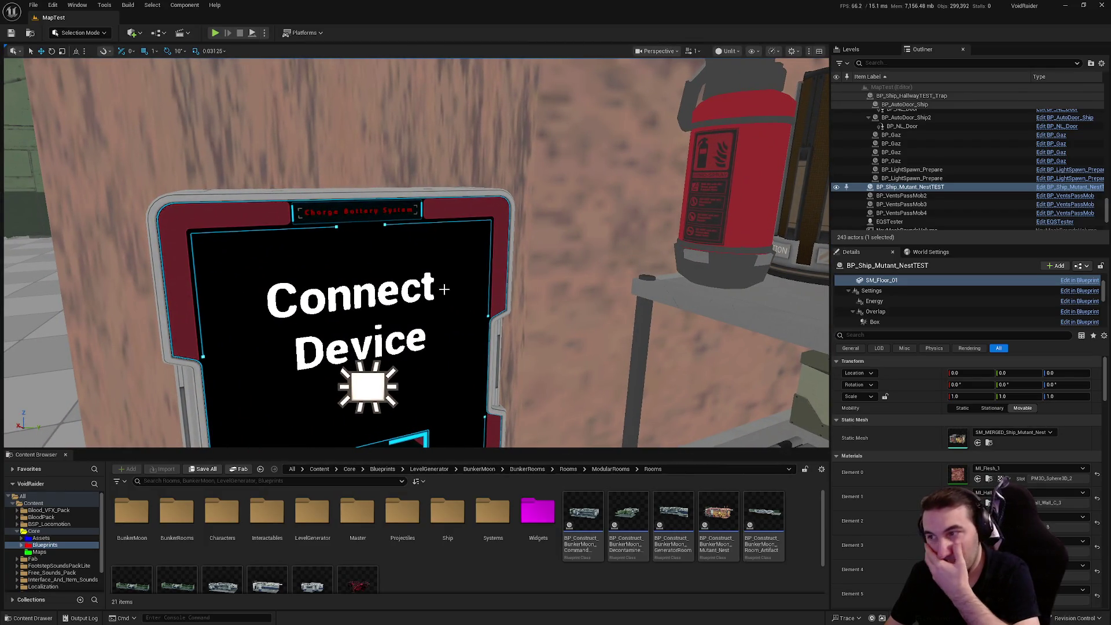
mouse_move(440, 290)
mouse_down()
mouse_move(417, 347)
mouse_move(539, 188)
mouse_up()
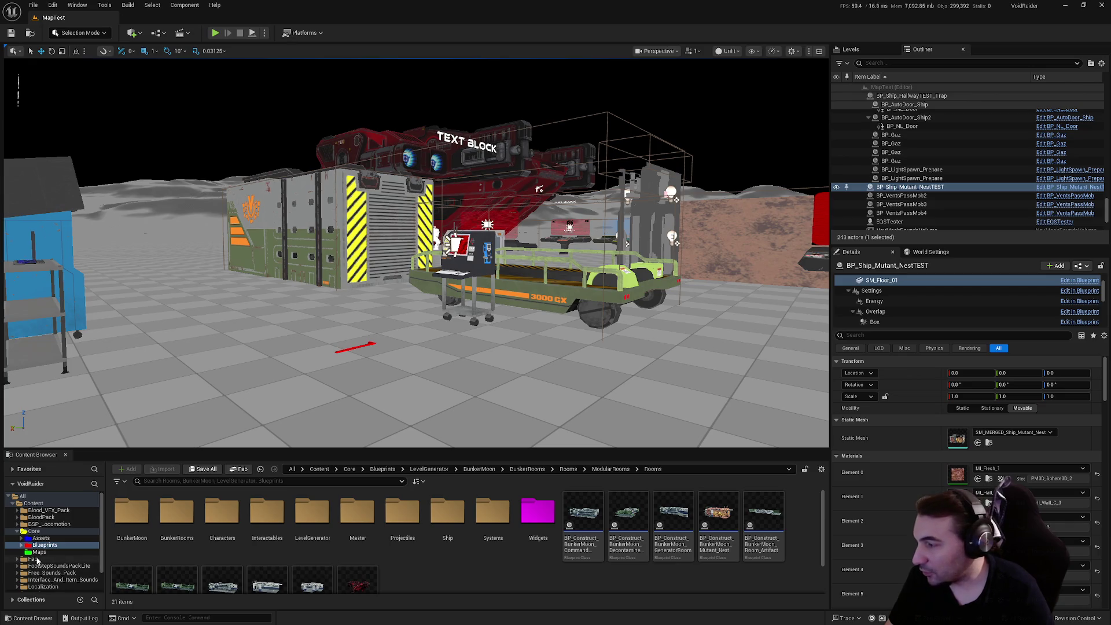
Open the Core/Blueprints folder and delete the NewBlueprint asset, confirming in the Delete Assets dialog.
click(39, 551)
right_click(401, 590)
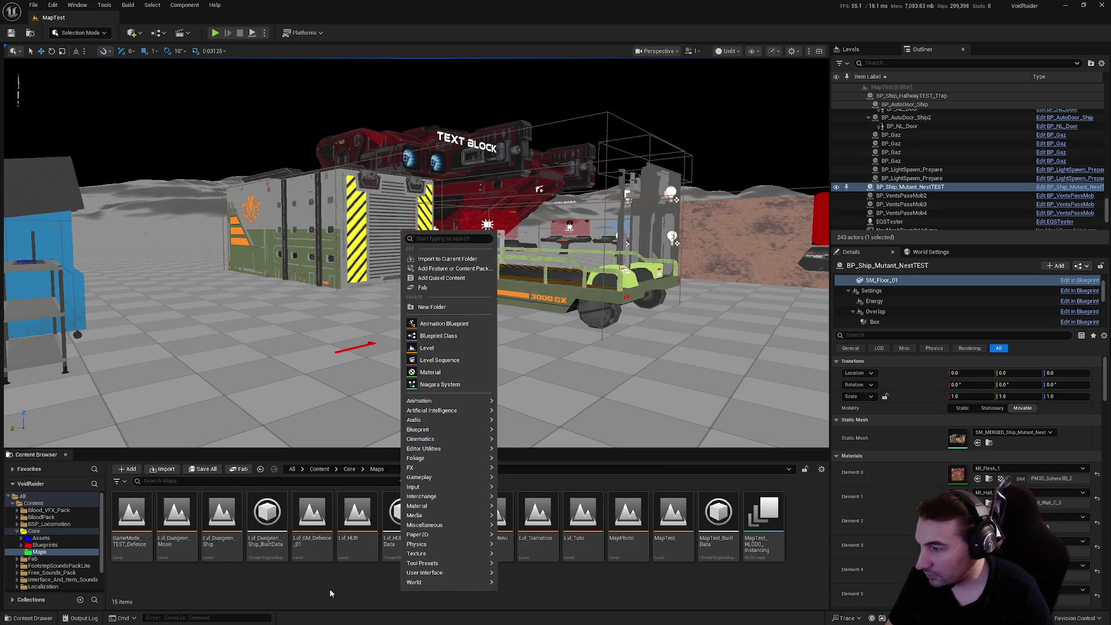
click(328, 589)
click(46, 545)
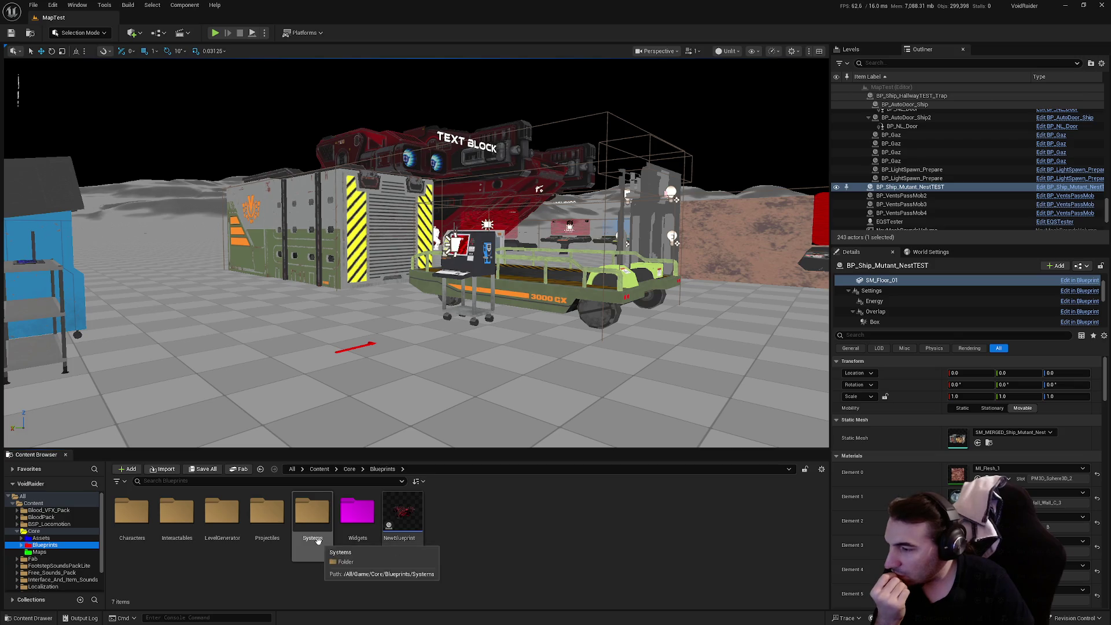
click(395, 535)
key(Delete)
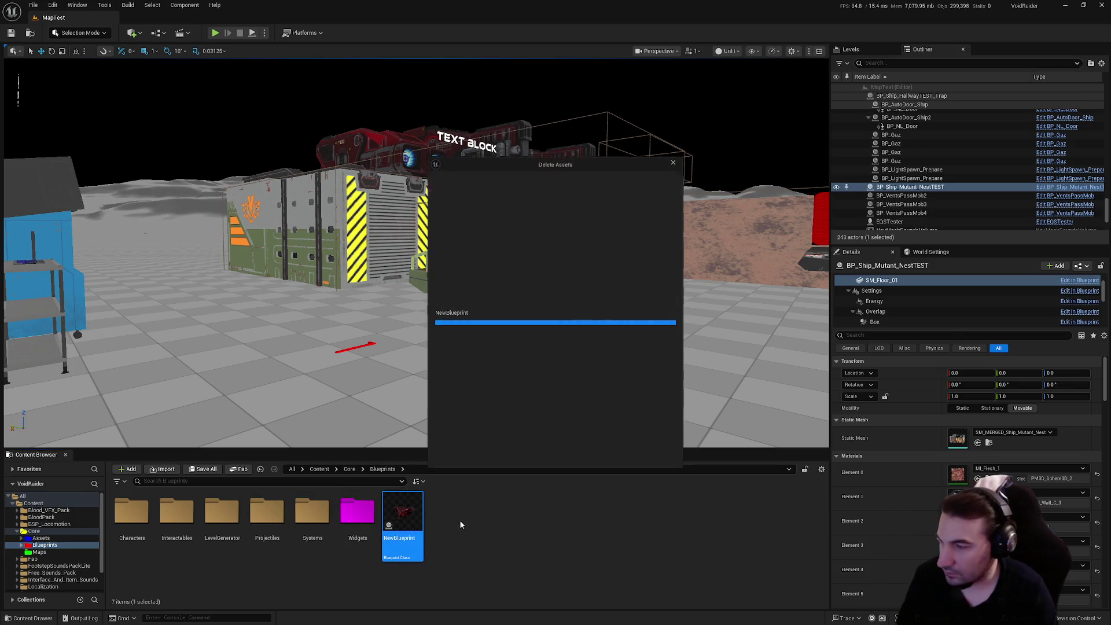
click(493, 457)
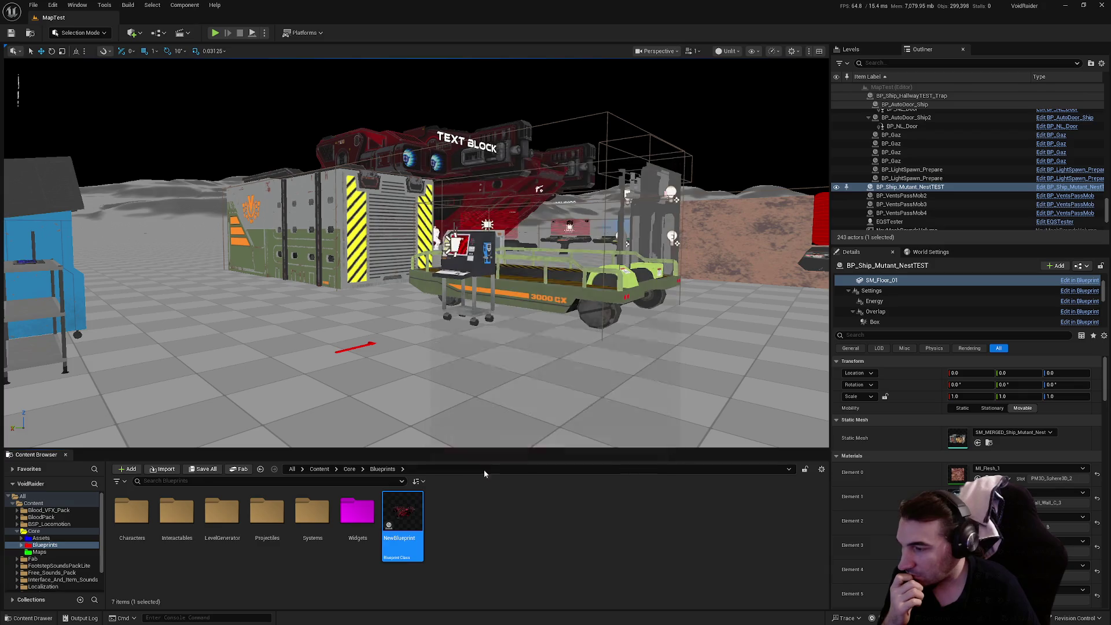
Look through the Data, Interface, Rooms and RoomsTEST folders under LevelGenerator/Master.
double_click(222, 512)
double_click(183, 544)
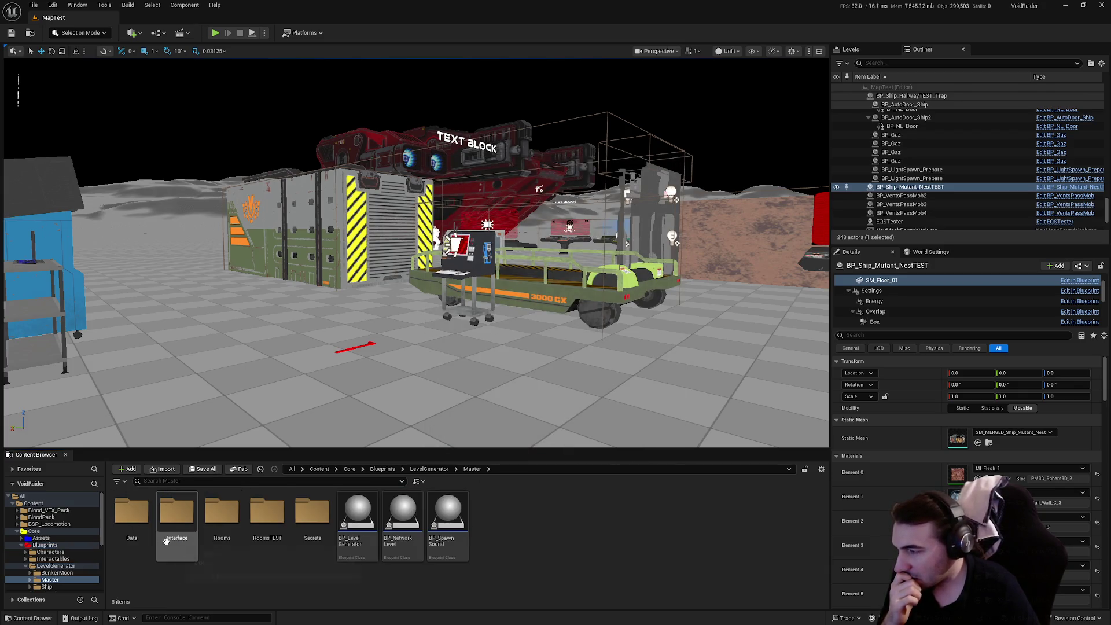
double_click(132, 515)
key(alt+Left)
double_click(181, 527)
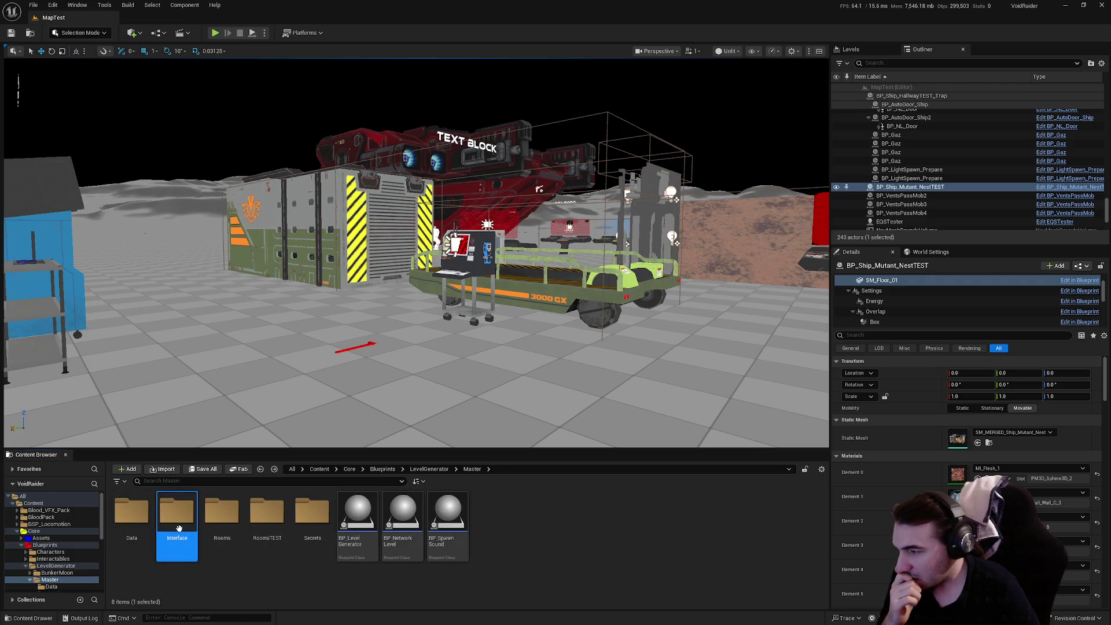
key(alt+Left)
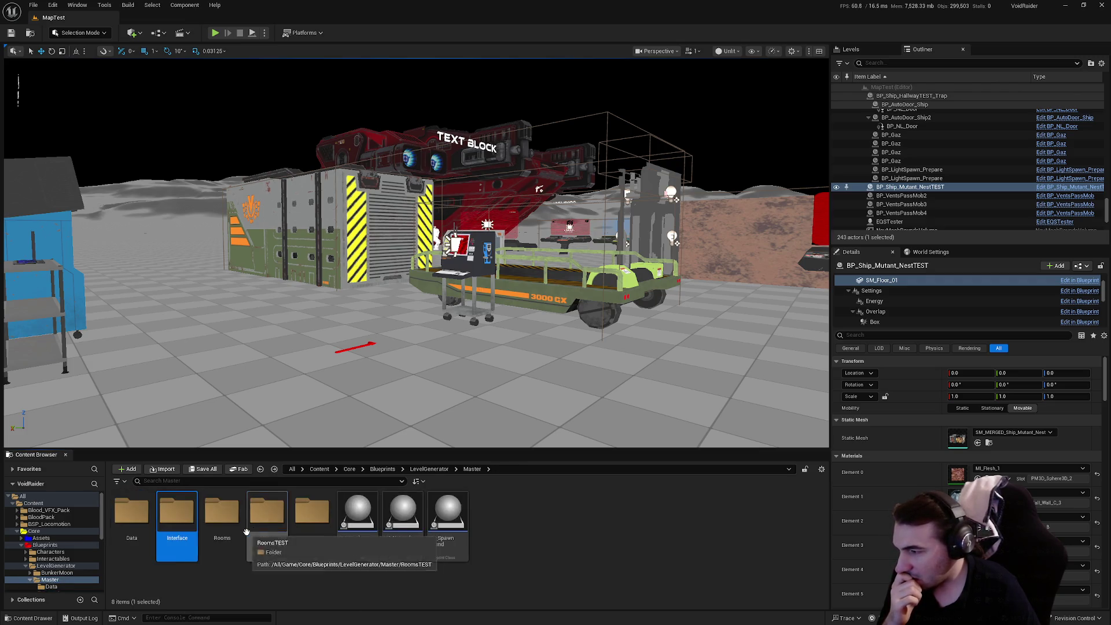
double_click(221, 515)
key(alt+Left)
double_click(284, 537)
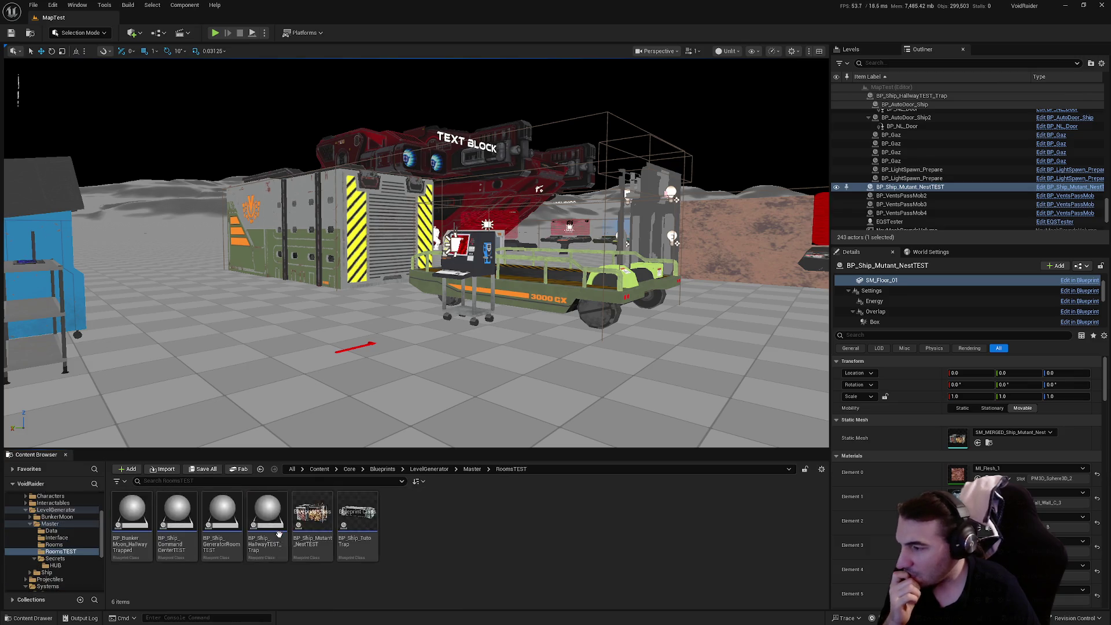
key(alt+Left)
Collapse the LevelGenerator branch and show the GameModes folder's contents.
click(26, 510)
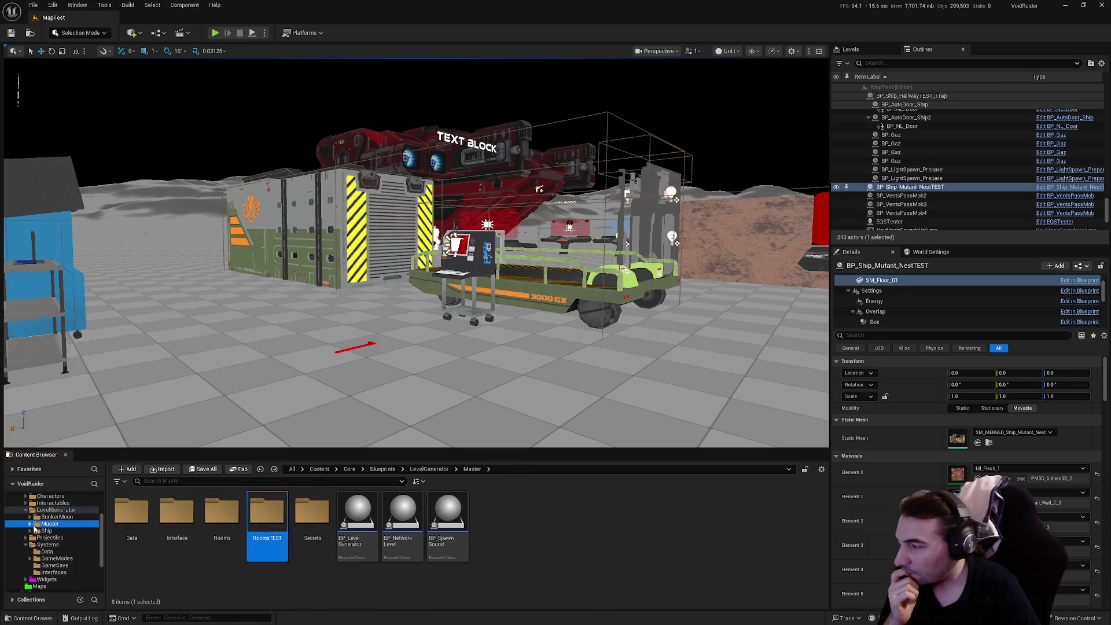
click(55, 510)
click(56, 538)
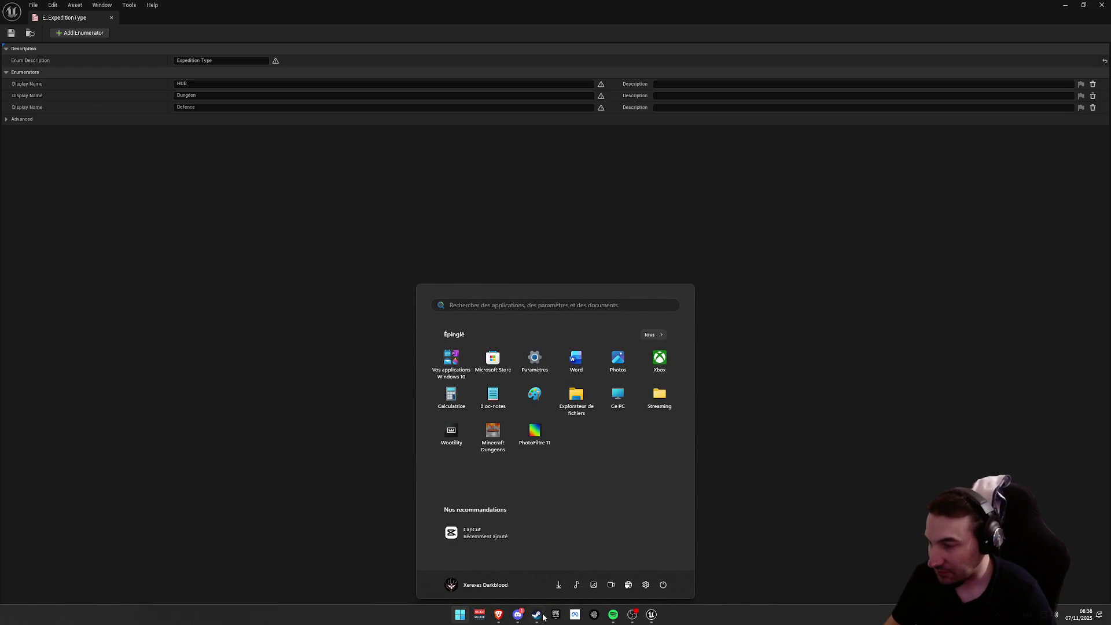
Dismiss the Start menu and return to the Unreal editor.
click(460, 615)
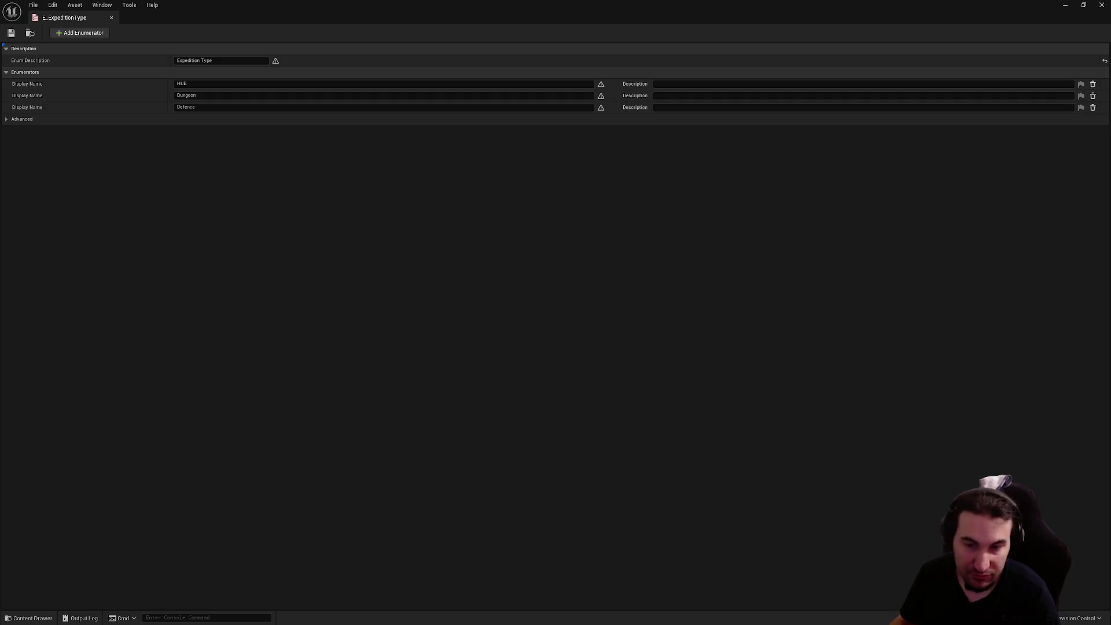
Toggle the Start menu once more, then add a new enumerator to E_ExpeditionType.
key(super)
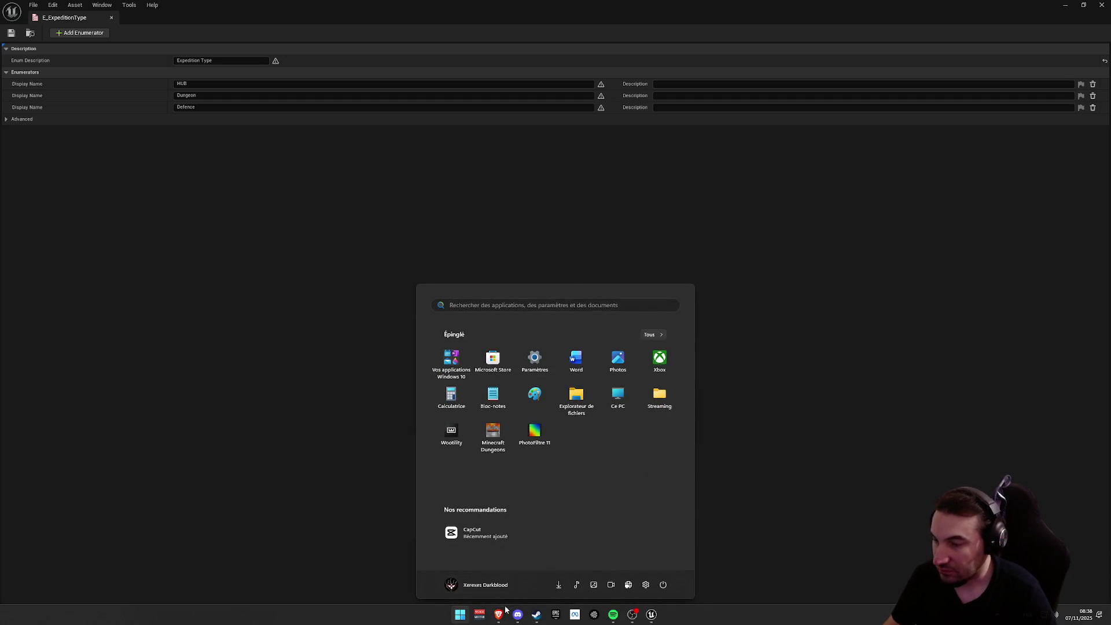
key(super)
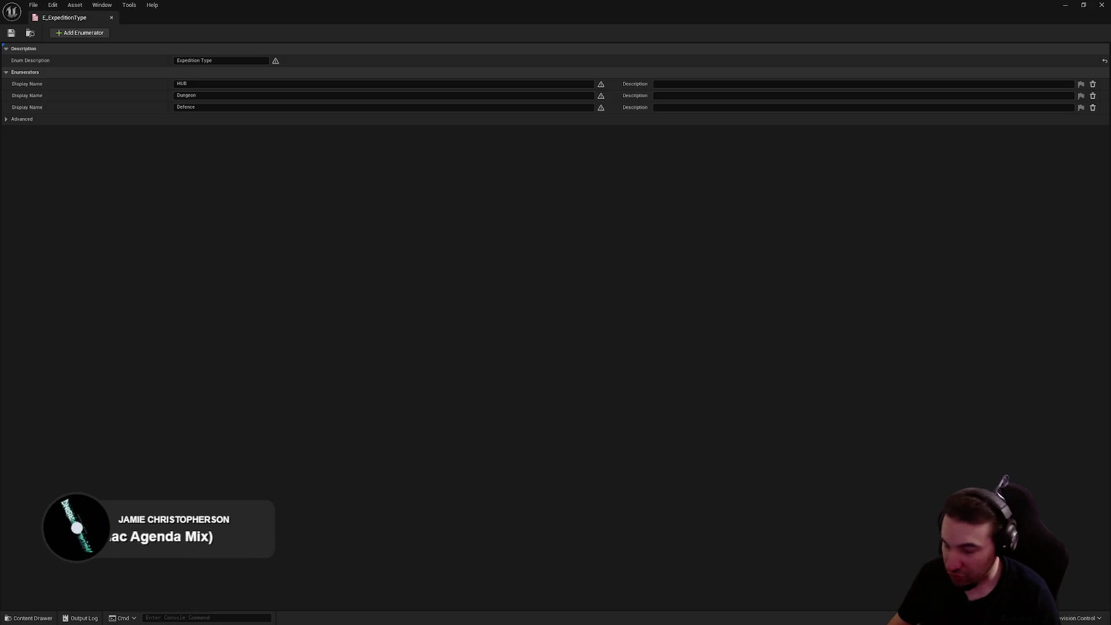
click(84, 33)
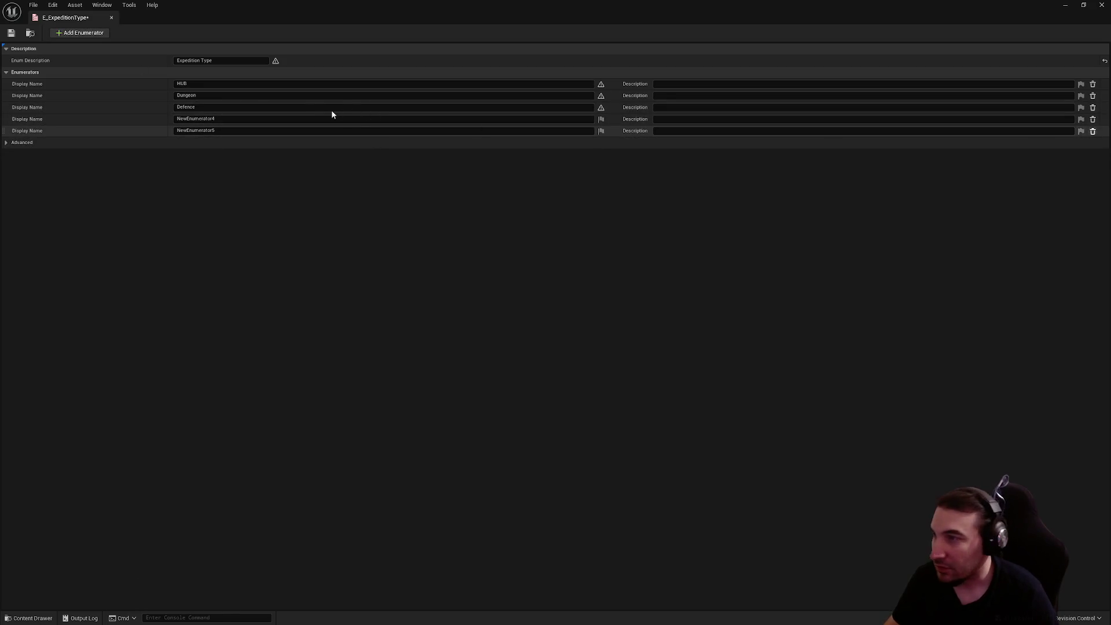
Undo the extra fifth entry, name the fourth enumerator Breach, then save and close the enum.
key(ctrl+z)
click(214, 119)
text(B)
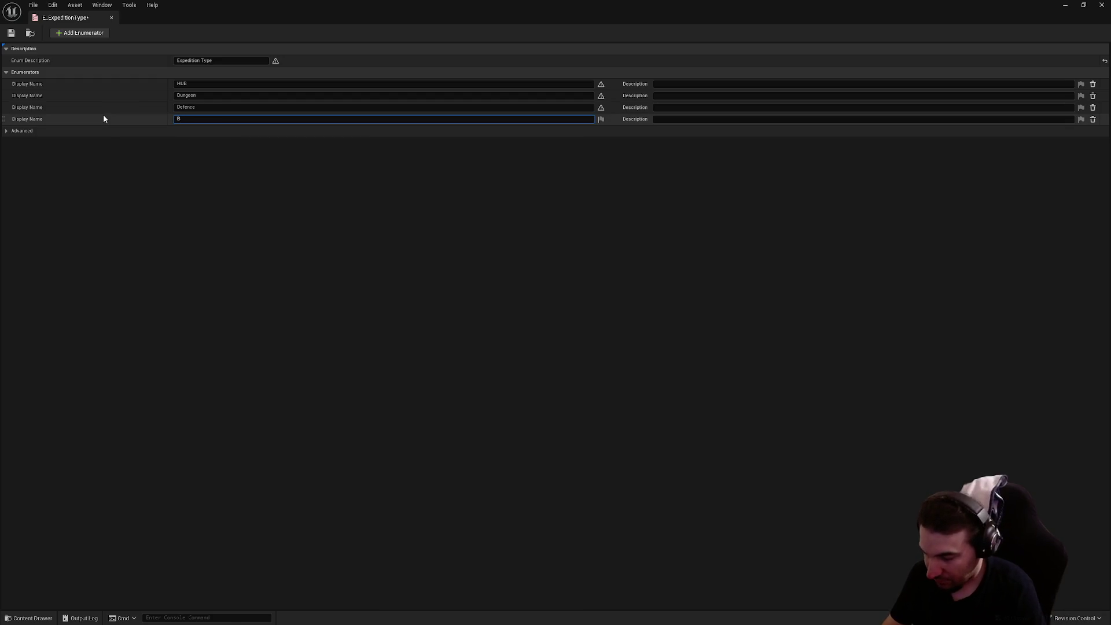
text(reach)
key(Return)
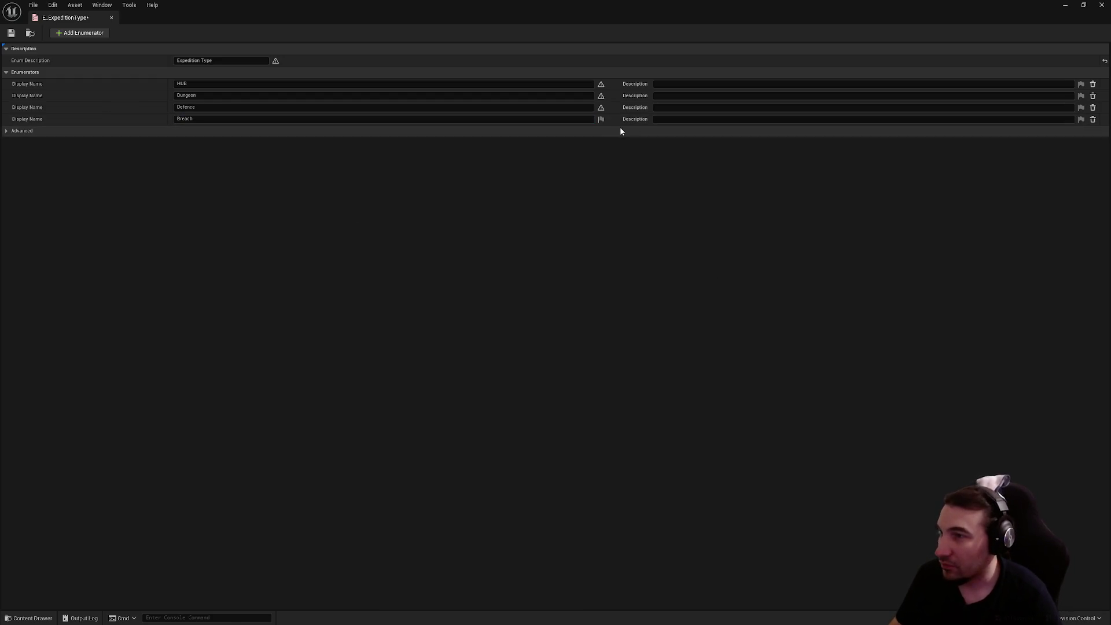
click(600, 120)
click(466, 216)
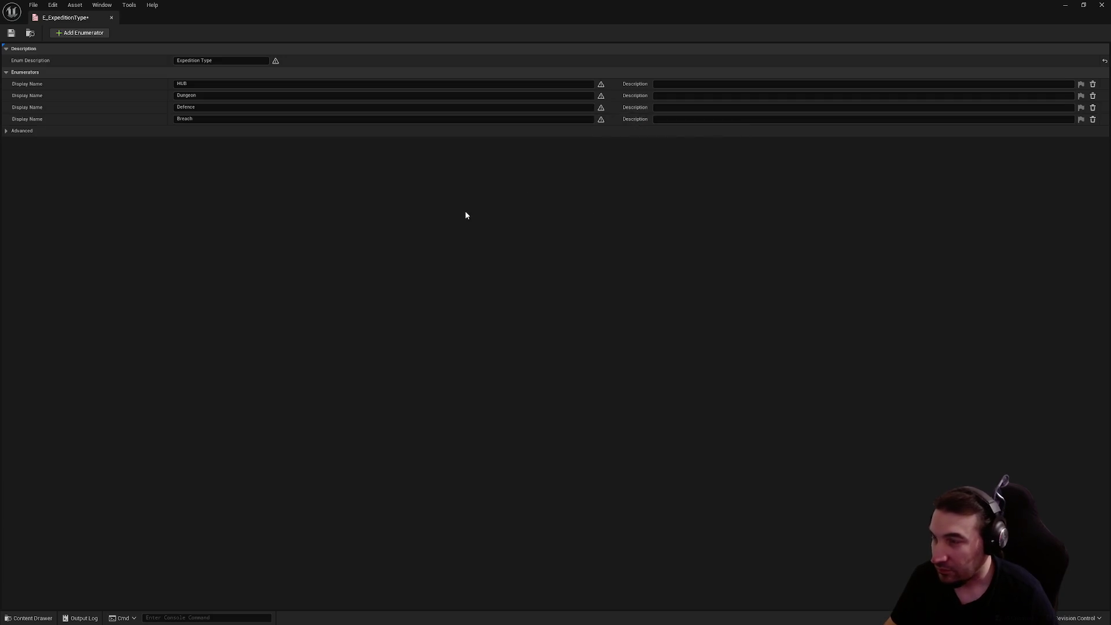
click(11, 33)
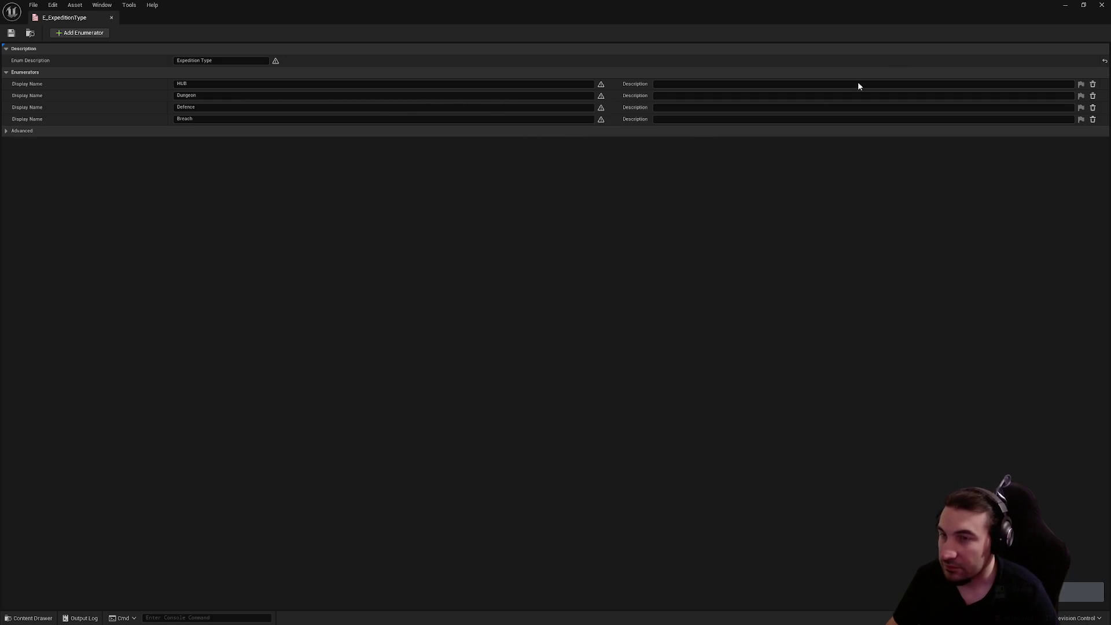
click(1101, 5)
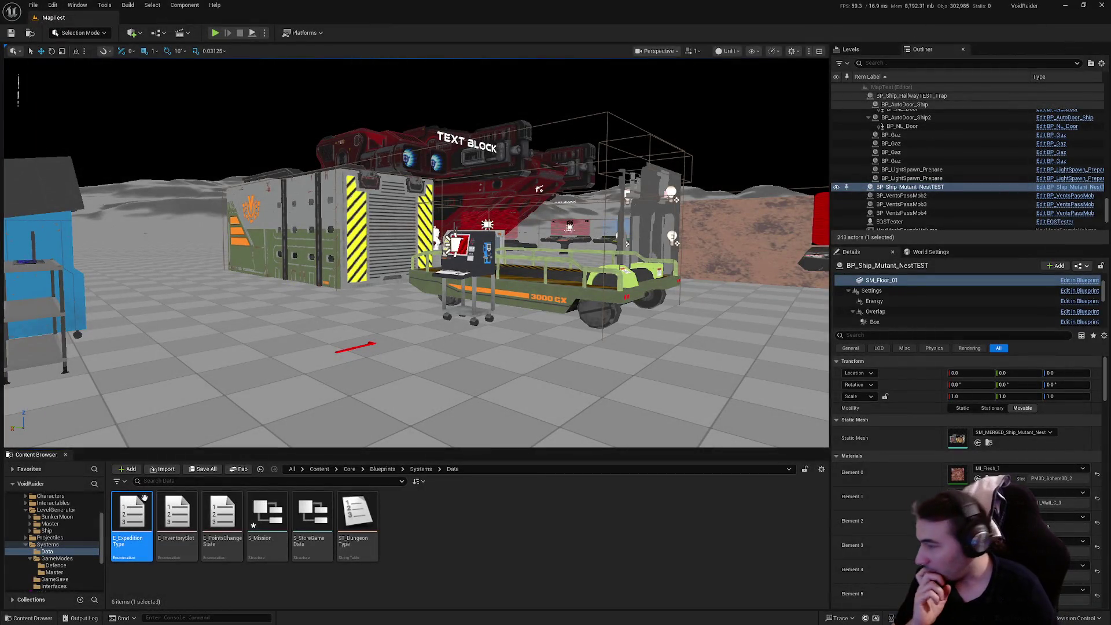
Save all unsaved assets and briefly open and close the S_Mission structure.
click(204, 468)
click(616, 417)
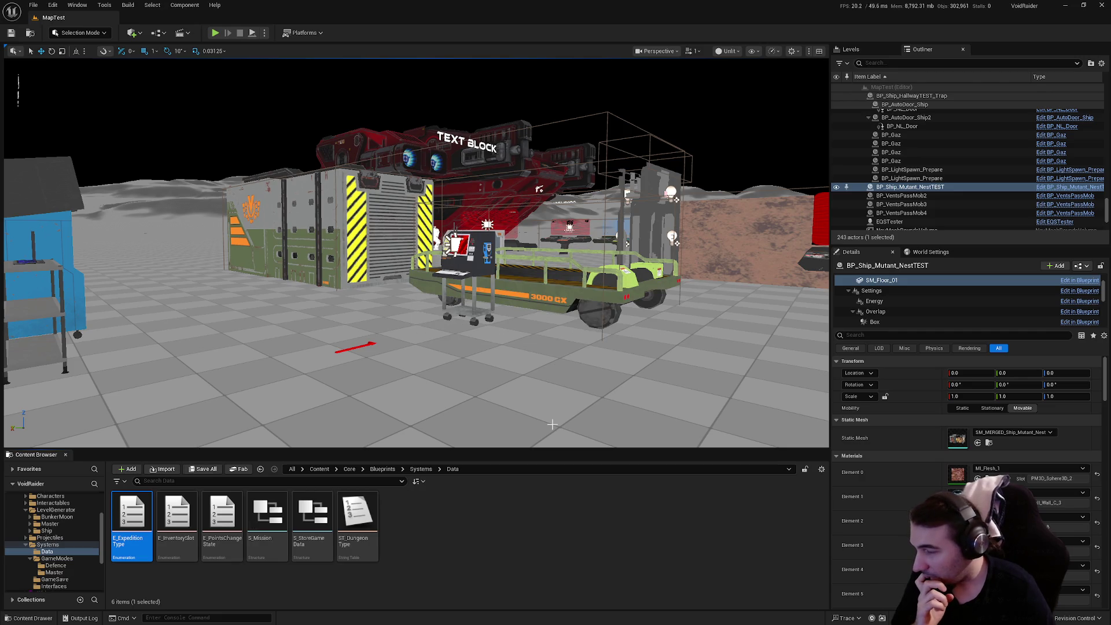
click(265, 524)
double_click(267, 517)
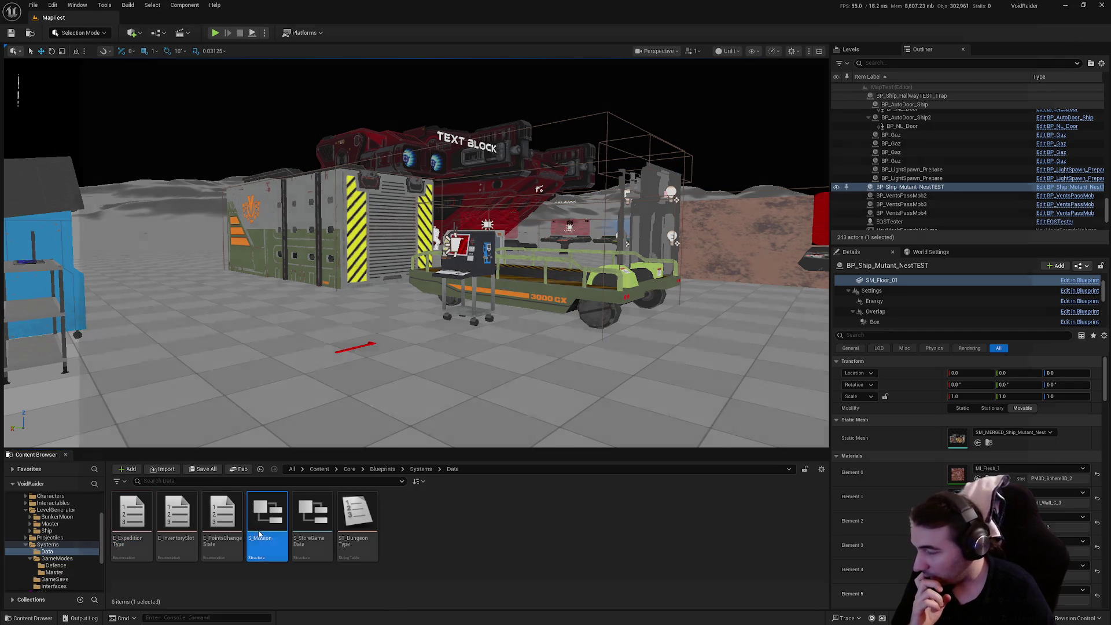
click(1101, 4)
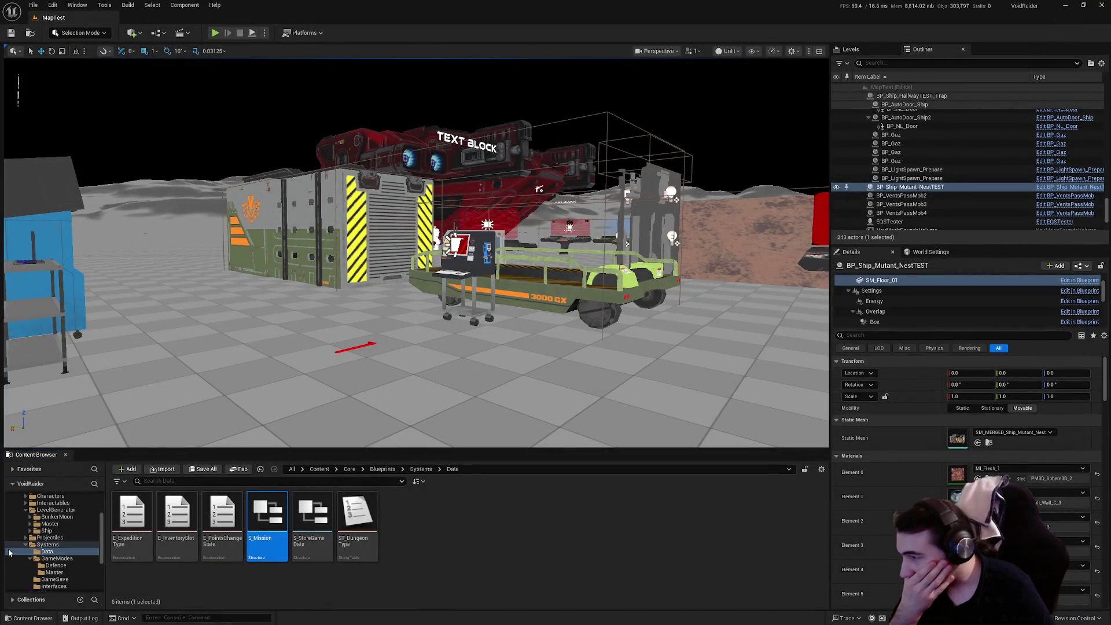
Browse to Interactables/PropsUseable and open the BP_DropShip Blueprint.
click(26, 545)
scroll(26, 539, up, 2)
click(25, 538)
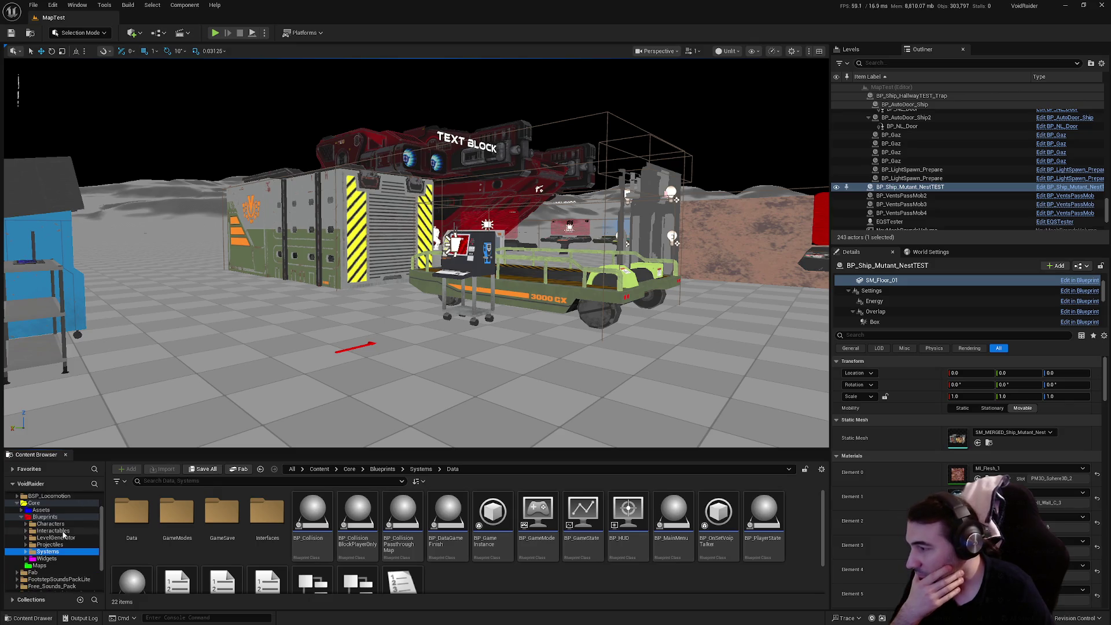
click(52, 531)
double_click(267, 512)
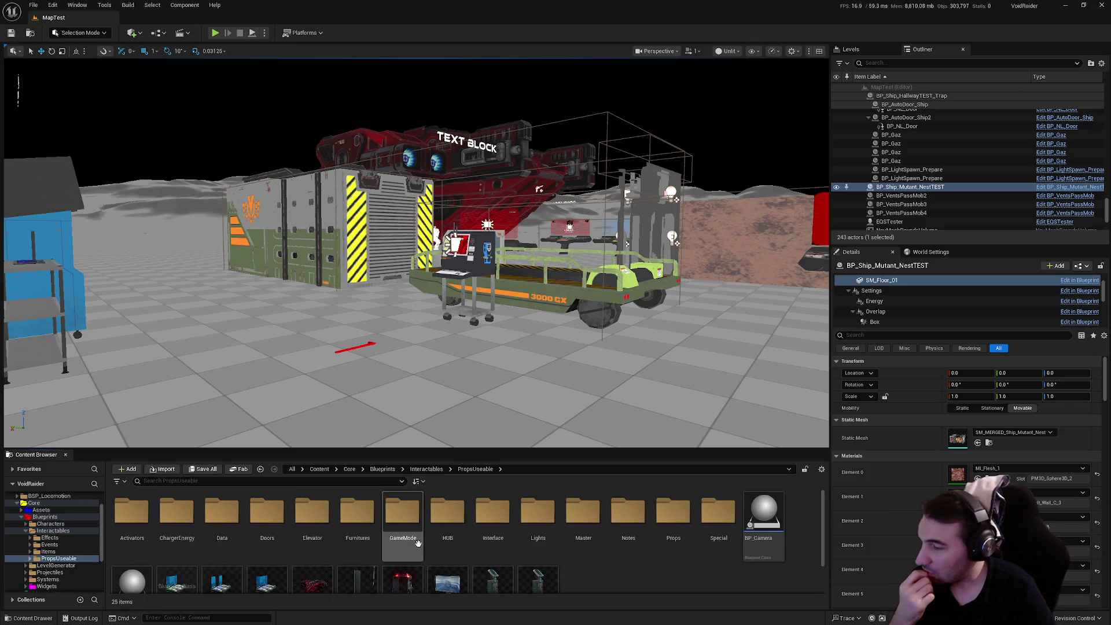
scroll(399, 529, down, 1)
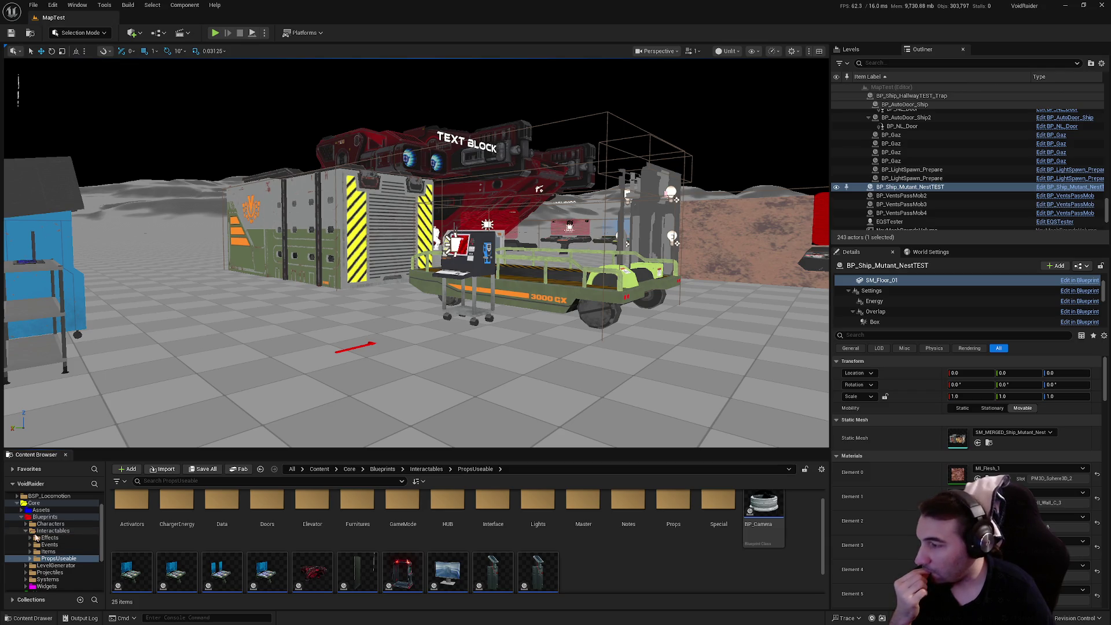
double_click(309, 579)
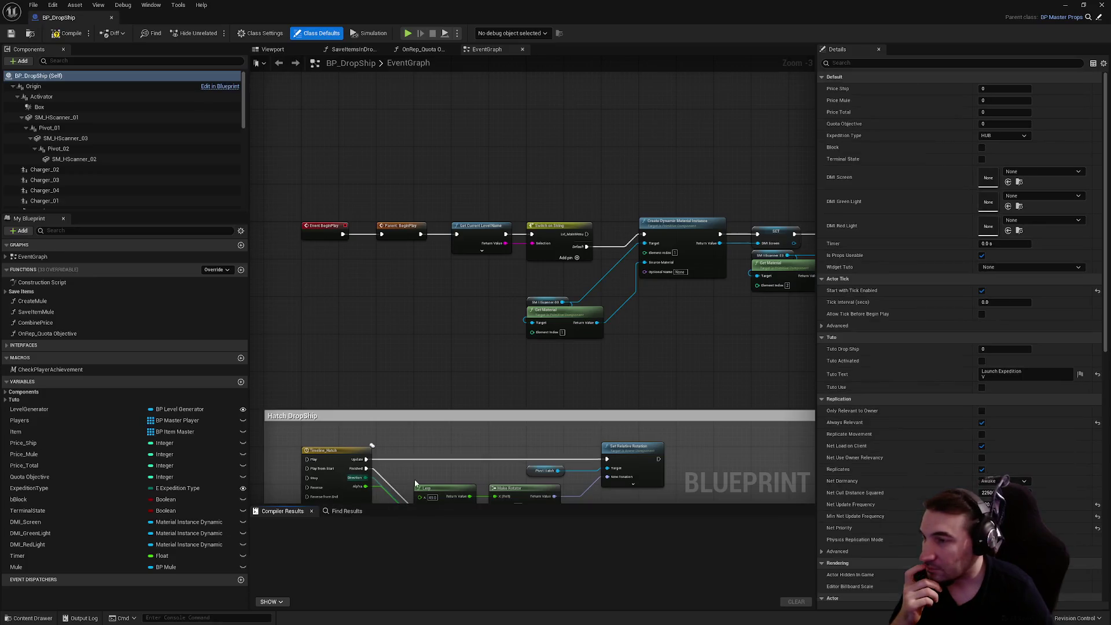
Find the Switch on E_ExpeditionType node near Create Mule and wire its Breach pin to Set Visibility.
scroll(415, 479, down, 5)
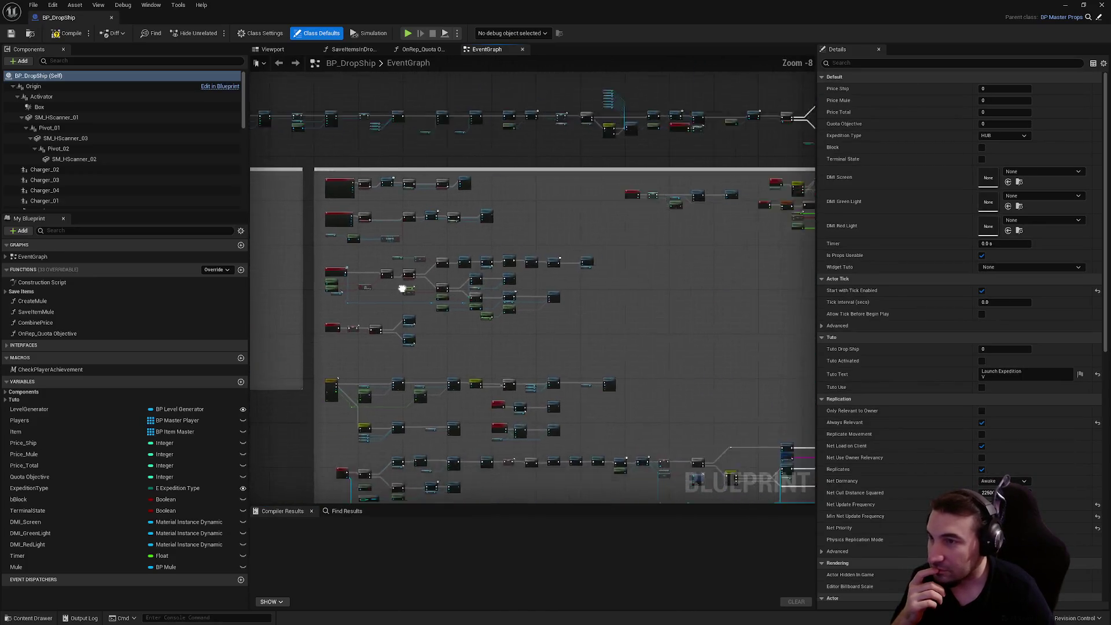
drag(402, 288, 330, 174)
scroll(595, 290, up, 4)
scroll(560, 418, up, 4)
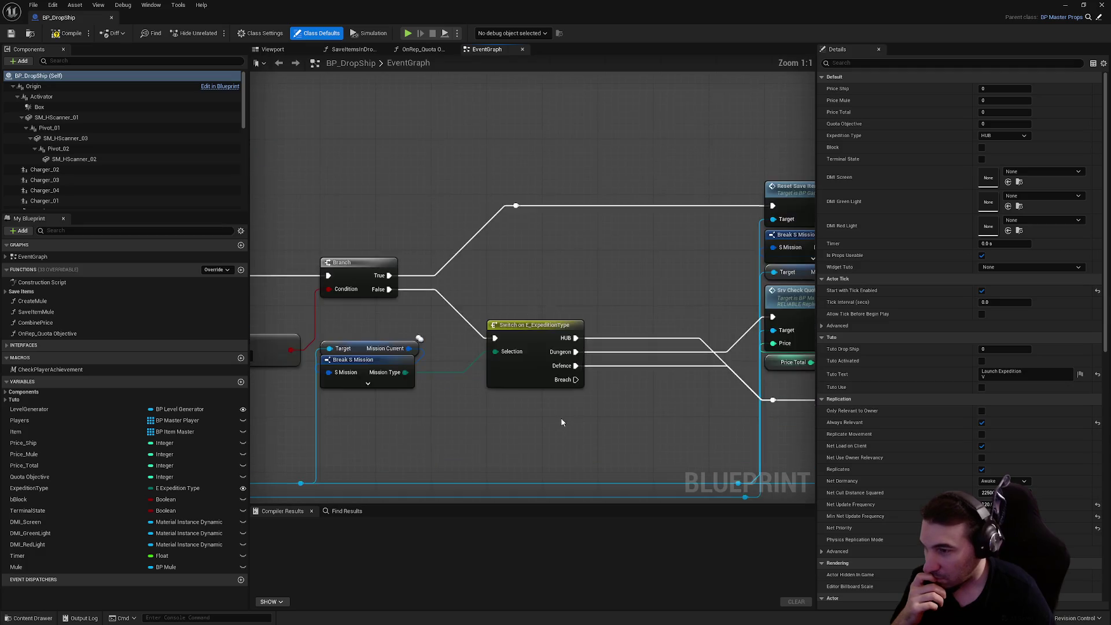
mouse_move(560, 418)
mouse_down()
mouse_move(424, 383)
mouse_move(595, 392)
mouse_move(580, 386)
mouse_up()
scroll(490, 337, down, 3)
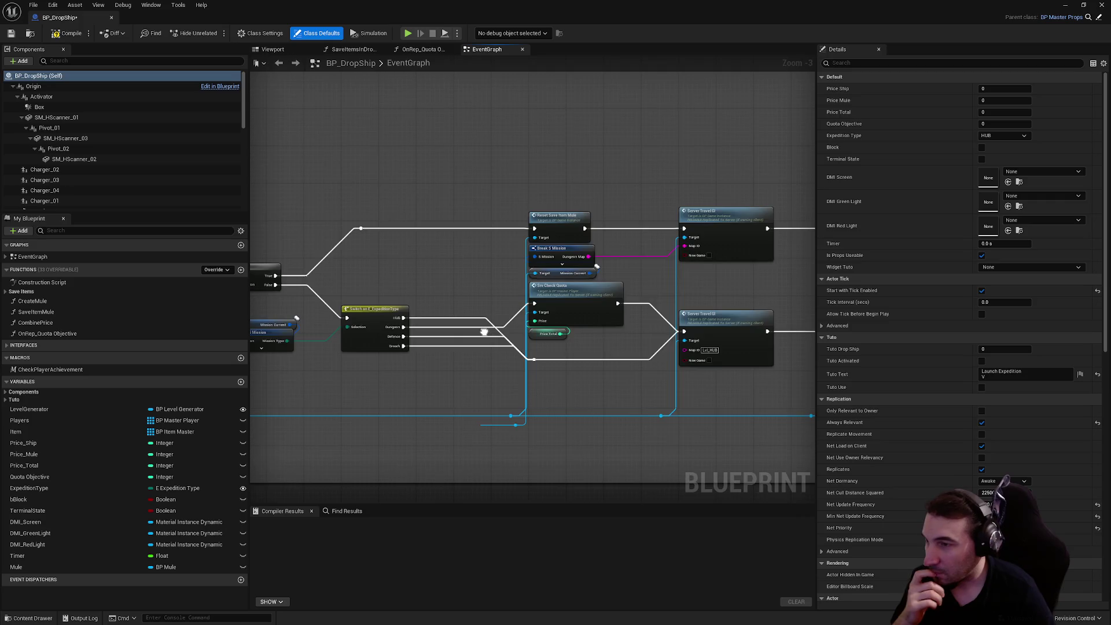
scroll(490, 337, down, 5)
scroll(681, 220, up, 4)
mouse_move(681, 220)
mouse_down()
mouse_move(355, 298)
mouse_move(260, 293)
mouse_move(386, 267)
mouse_move(560, 369)
mouse_up()
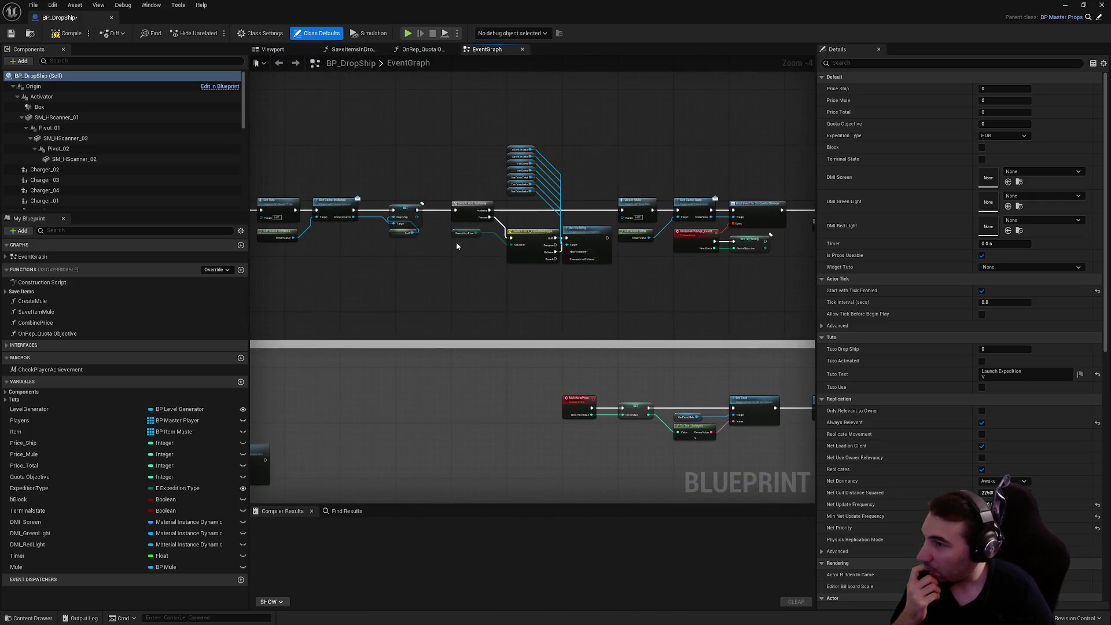
scroll(457, 246, up, 3)
drag(590, 290, 495, 325)
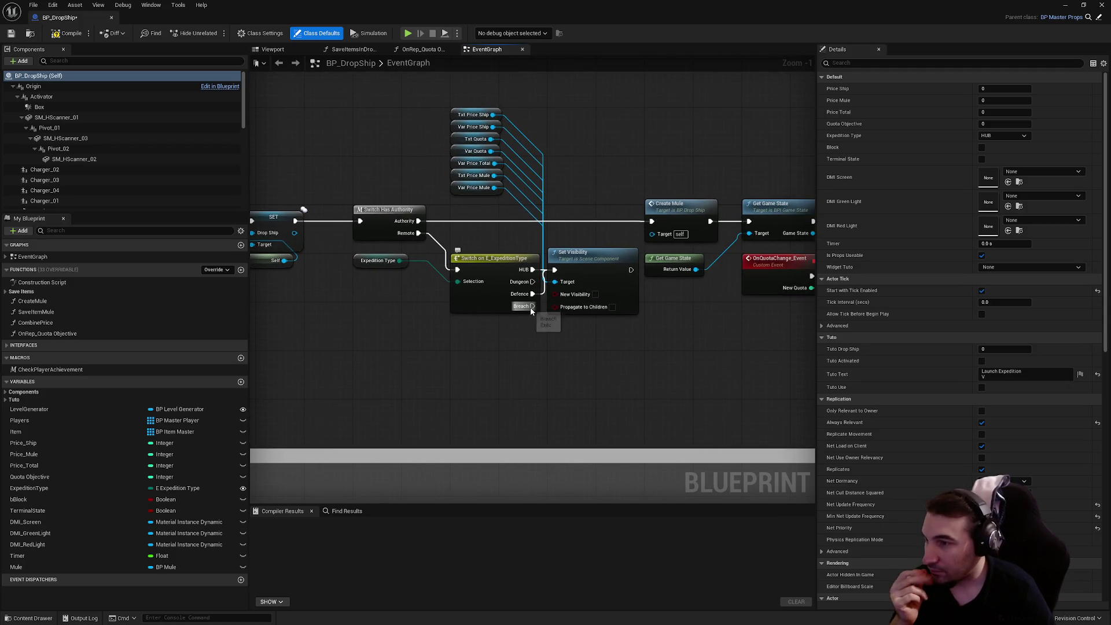
drag(531, 307, 554, 271)
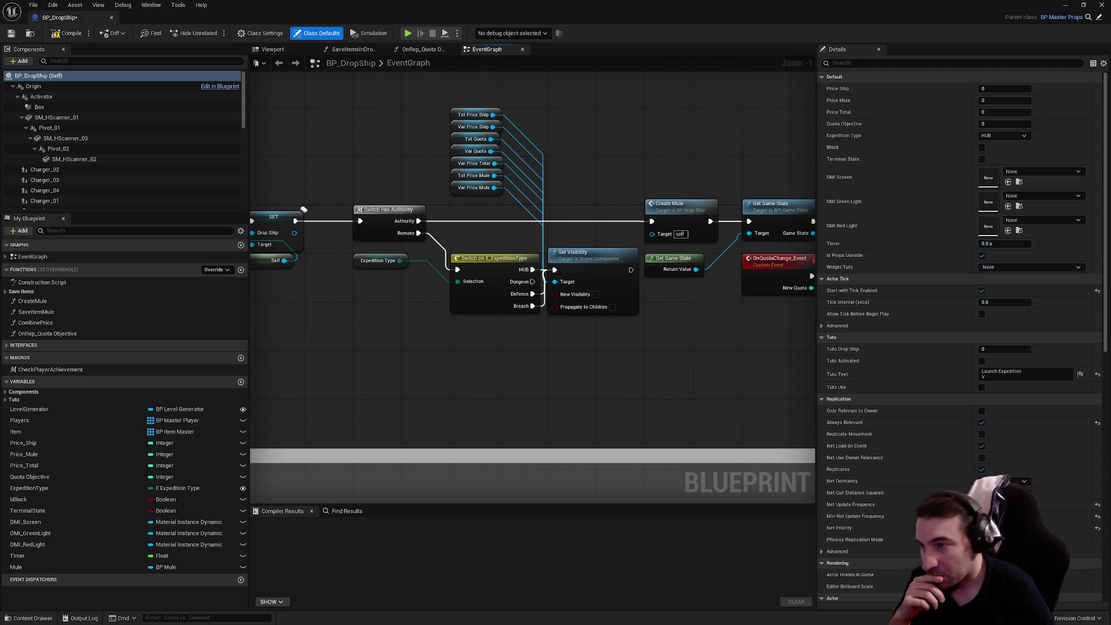
Locate the second expedition-type switch and drag a wire from its Breach case toward the reroute.
drag(560, 362, 275, 362)
scroll(471, 330, down, 3)
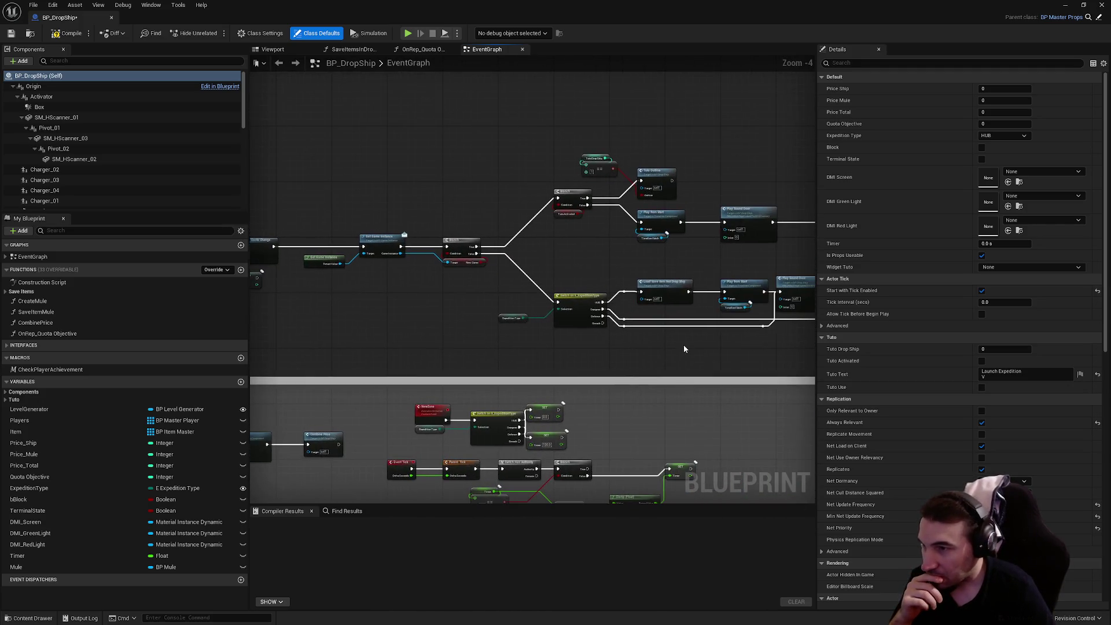
scroll(684, 347, up, 5)
mouse_move(683, 347)
mouse_down()
mouse_move(632, 330)
mouse_move(451, 345)
mouse_up()
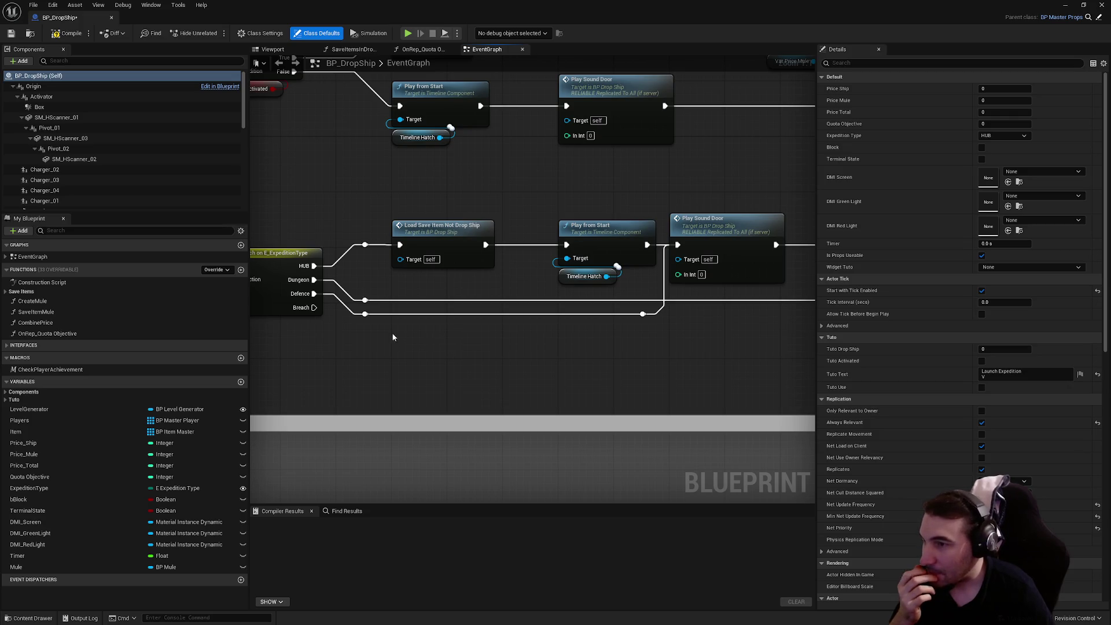
drag(330, 322, 283, 323)
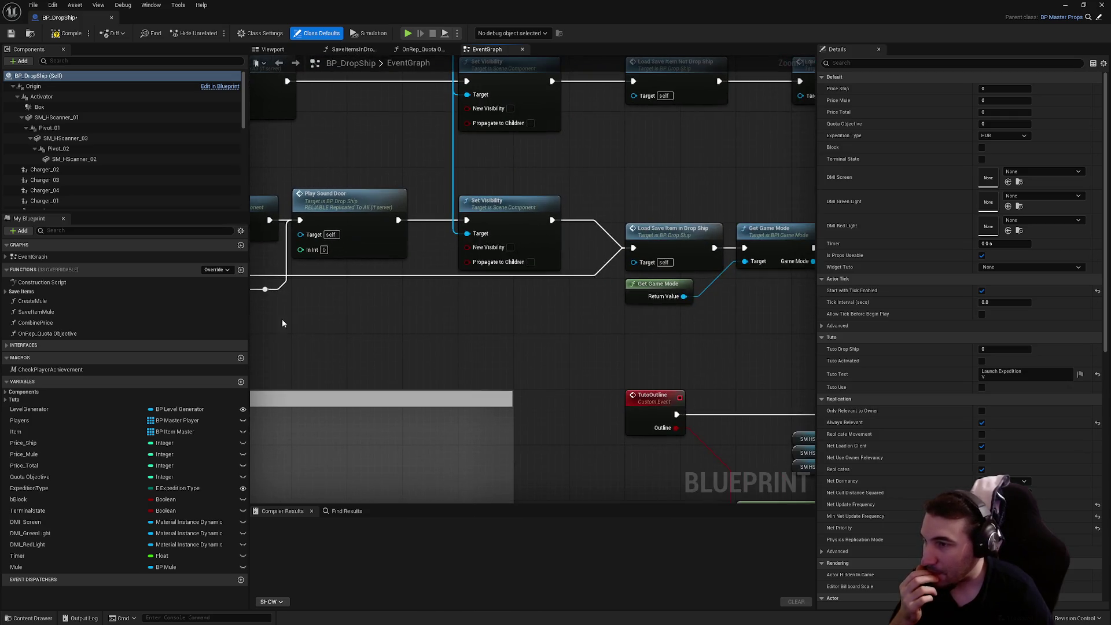
mouse_move(363, 327)
mouse_down()
mouse_move(520, 359)
mouse_move(809, 372)
mouse_up()
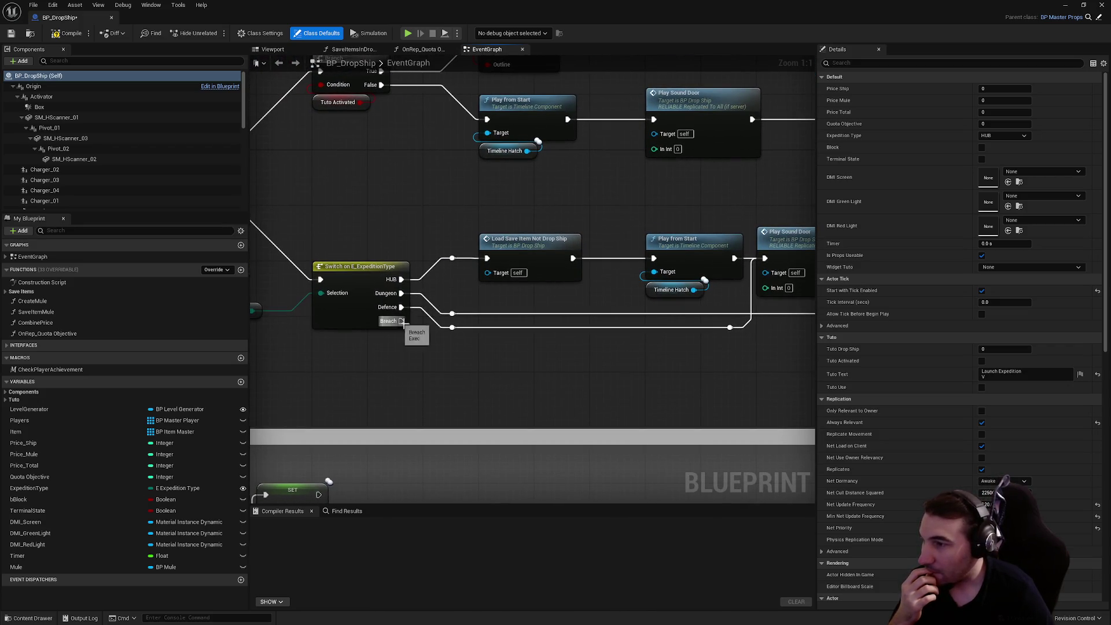
mouse_move(402, 322)
mouse_down()
mouse_move(453, 328)
mouse_move(515, 372)
mouse_move(581, 352)
mouse_move(635, 481)
mouse_move(67, 318)
mouse_up()
Scroll and pan the event graph around the HUBSaveGame event area.
scroll(625, 322, down, 1)
mouse_move(625, 322)
mouse_down()
mouse_move(484, 322)
mouse_move(558, 310)
mouse_move(359, 317)
mouse_move(798, 297)
mouse_move(381, 317)
mouse_up()
scroll(359, 317, down, 3)
scroll(799, 296, down, 2)
scroll(714, 284, down, 2)
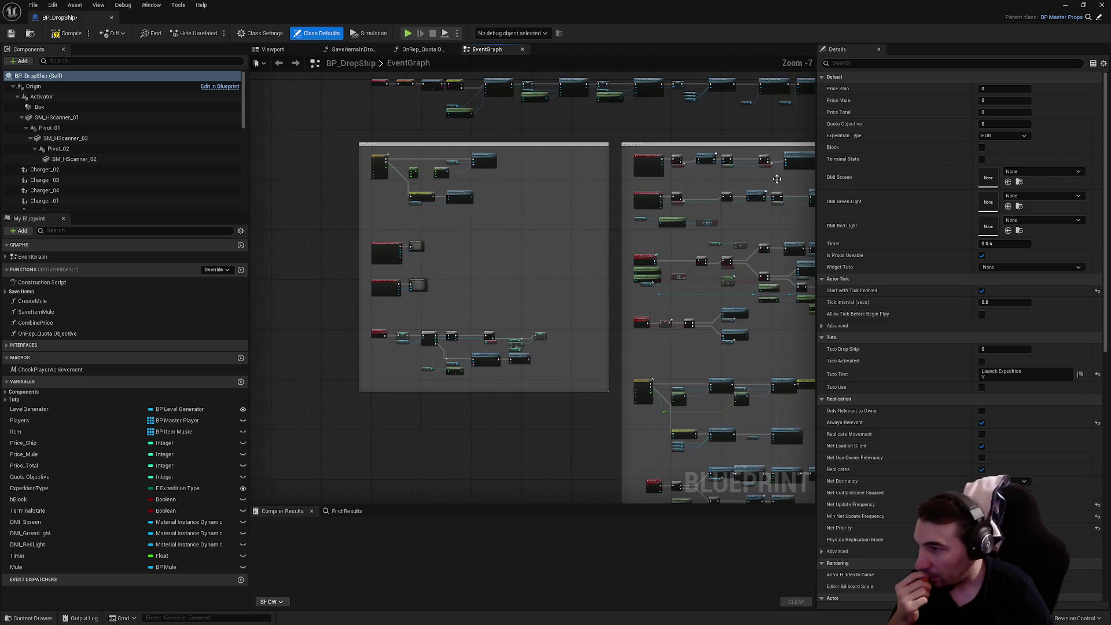
scroll(444, 197, up, 5)
scroll(461, 215, down, 5)
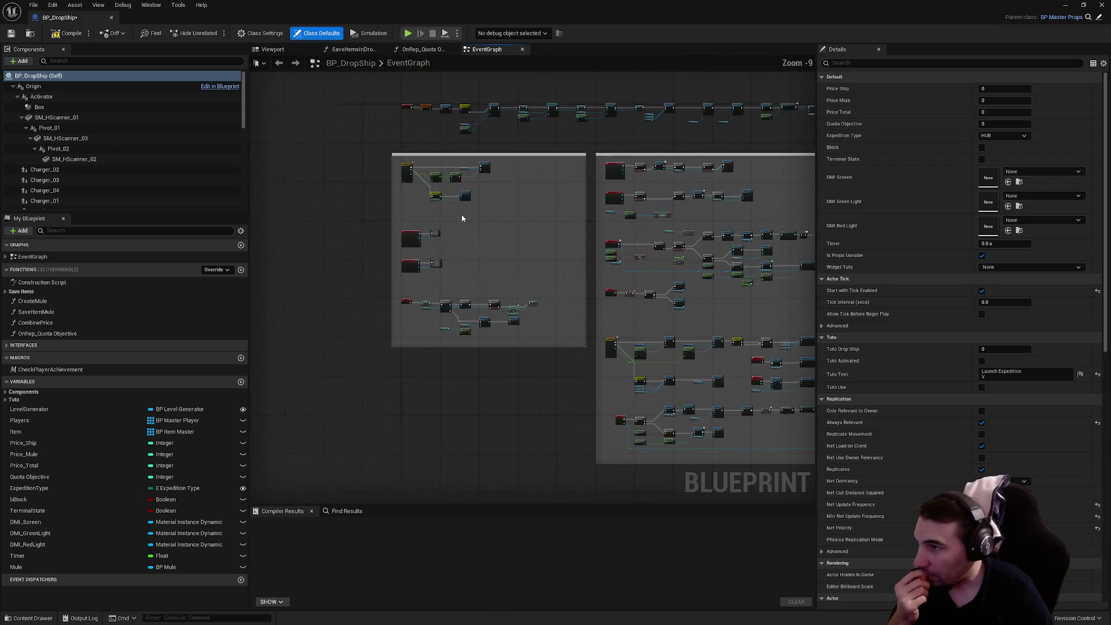
scroll(707, 272, up, 2)
Wire Defence and Breach to the Timer 120 SET node, shift the SET nodes right, compile and close.
drag(703, 326, 481, 297)
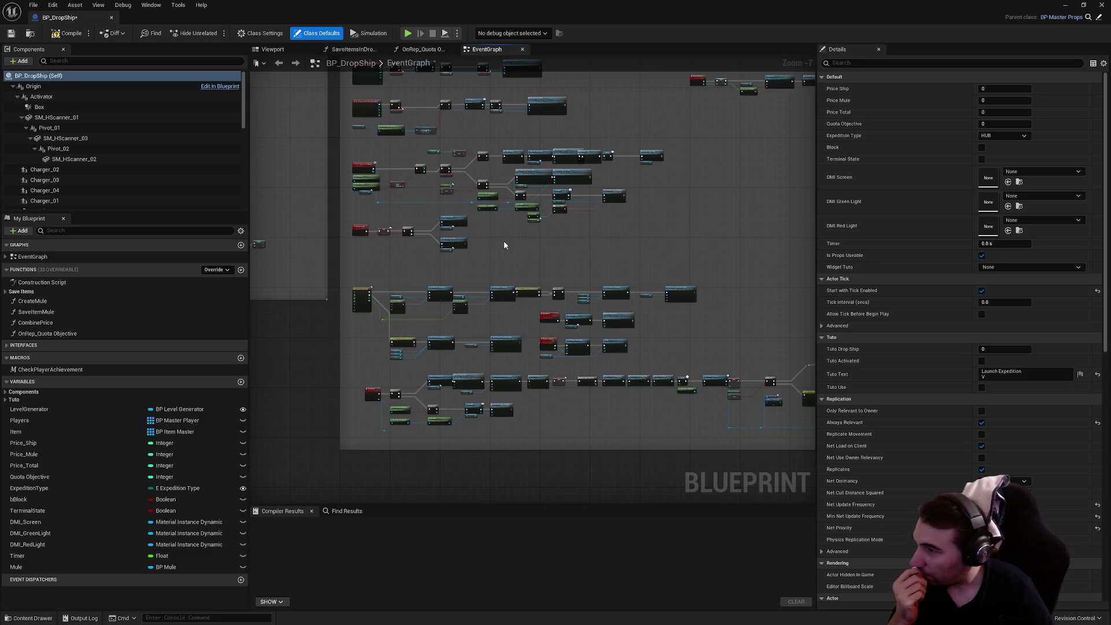
scroll(391, 373, up, 5)
scroll(454, 281, down, 5)
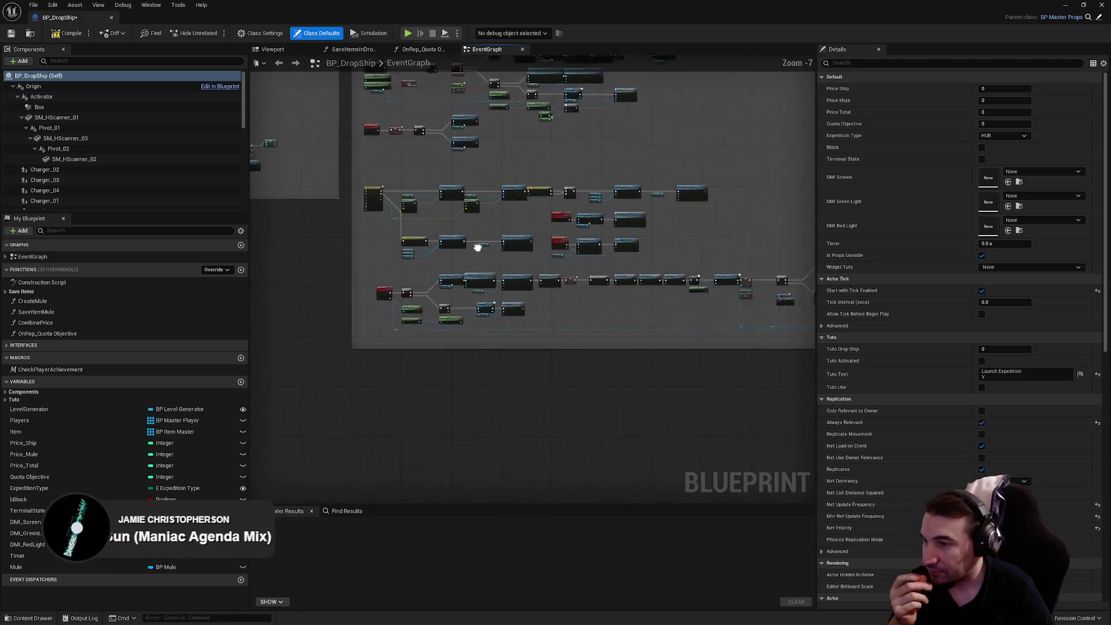
mouse_move(454, 281)
mouse_down()
mouse_move(372, 428)
mouse_move(352, 185)
mouse_up()
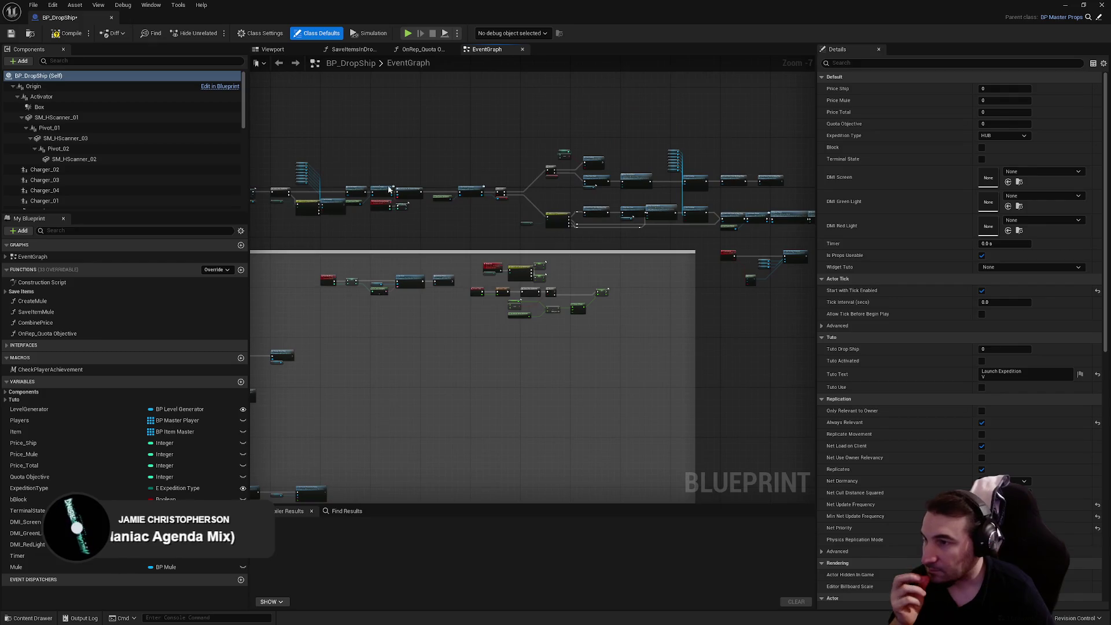
scroll(523, 279, up, 7)
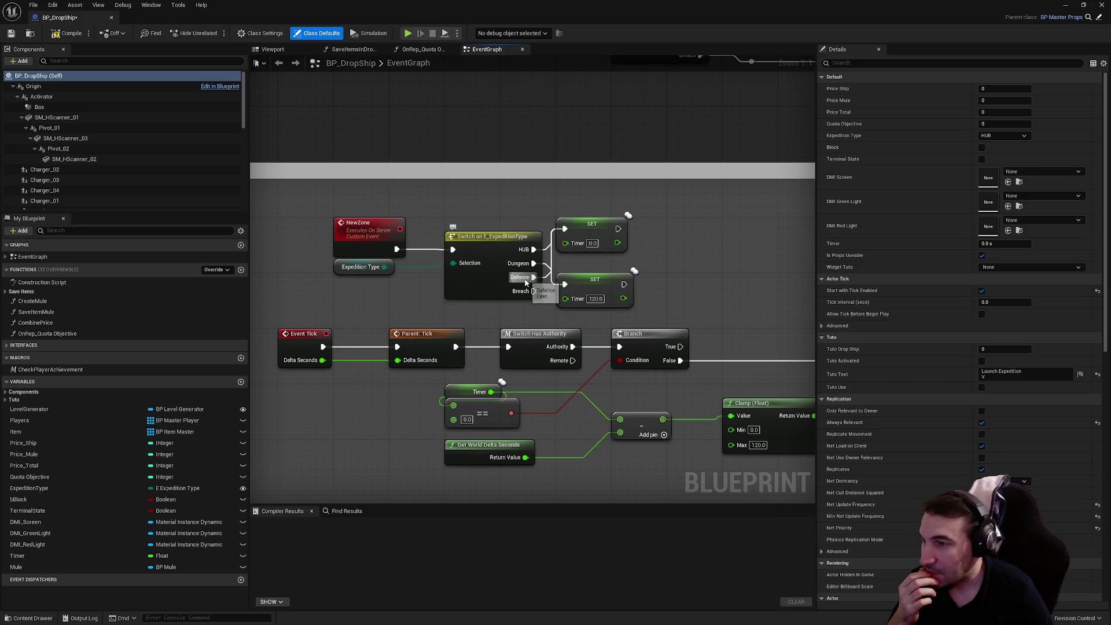
drag(526, 282, 564, 284)
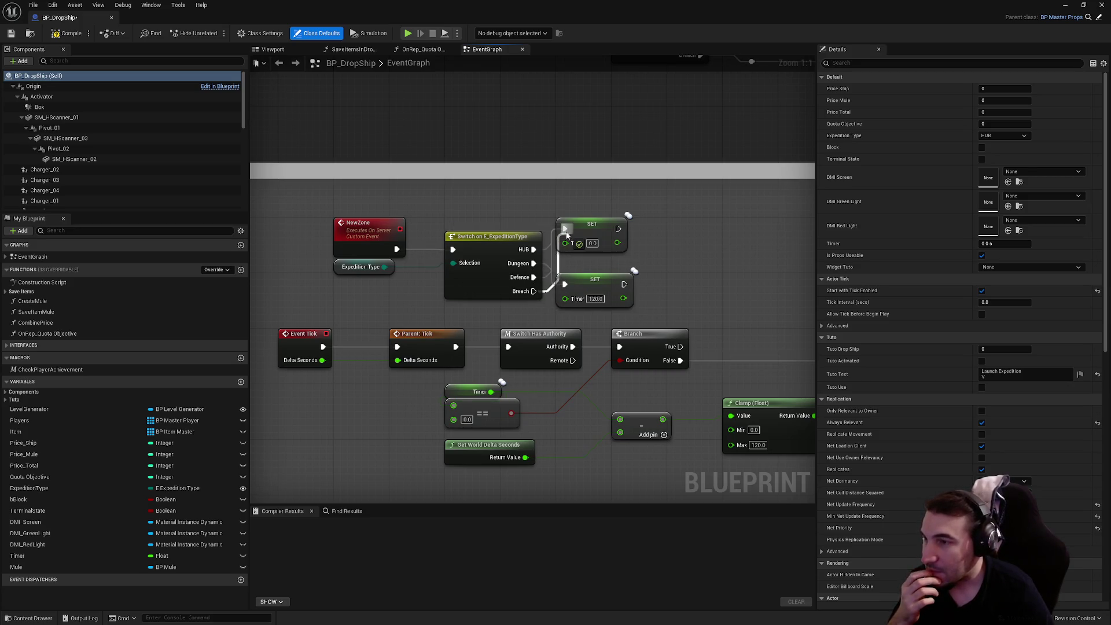
mouse_move(638, 219)
mouse_down()
mouse_move(578, 310)
mouse_move(658, 279)
mouse_up()
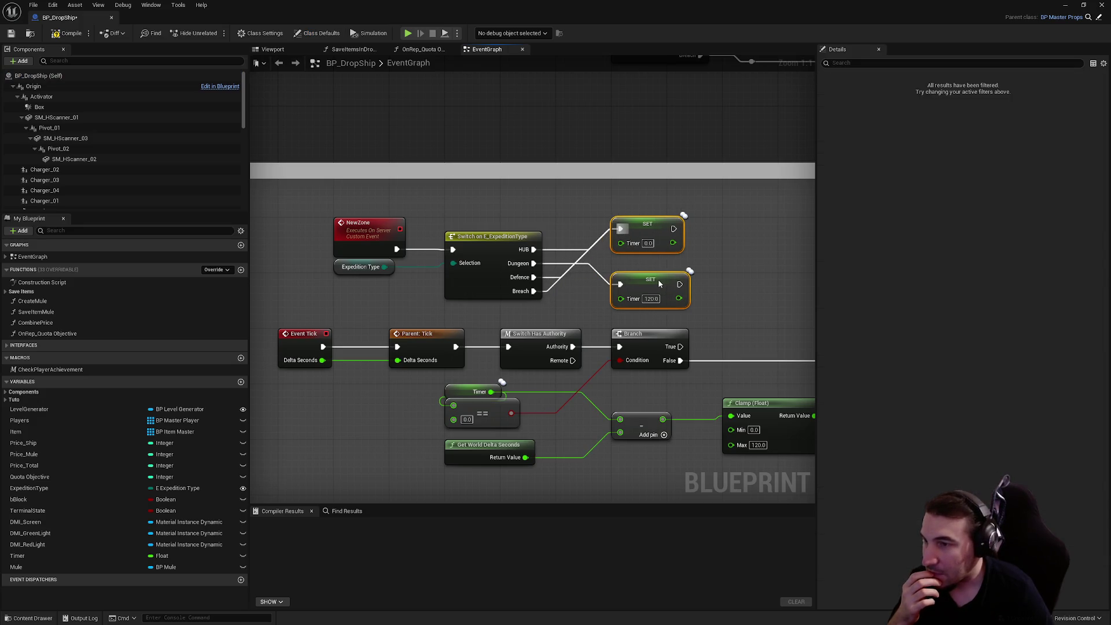
click(594, 268)
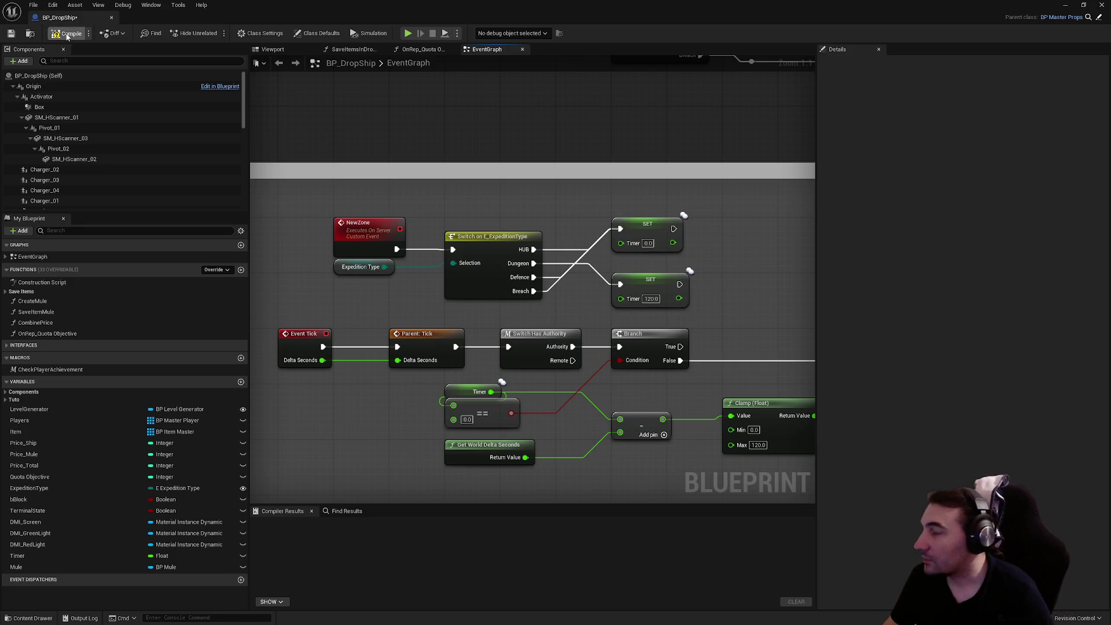
click(12, 34)
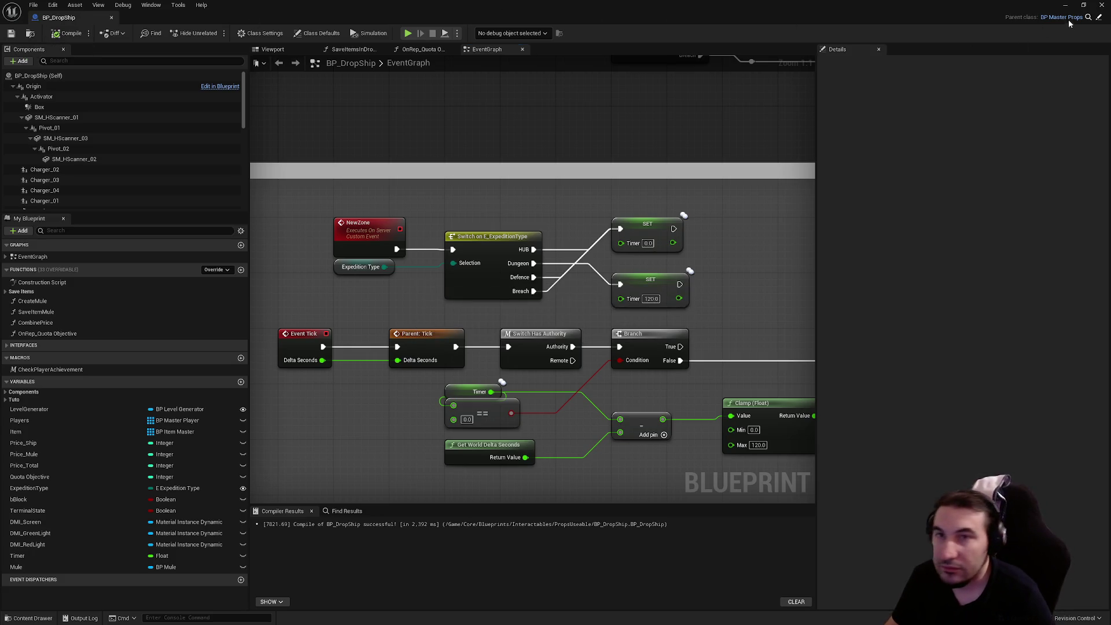
click(1097, 3)
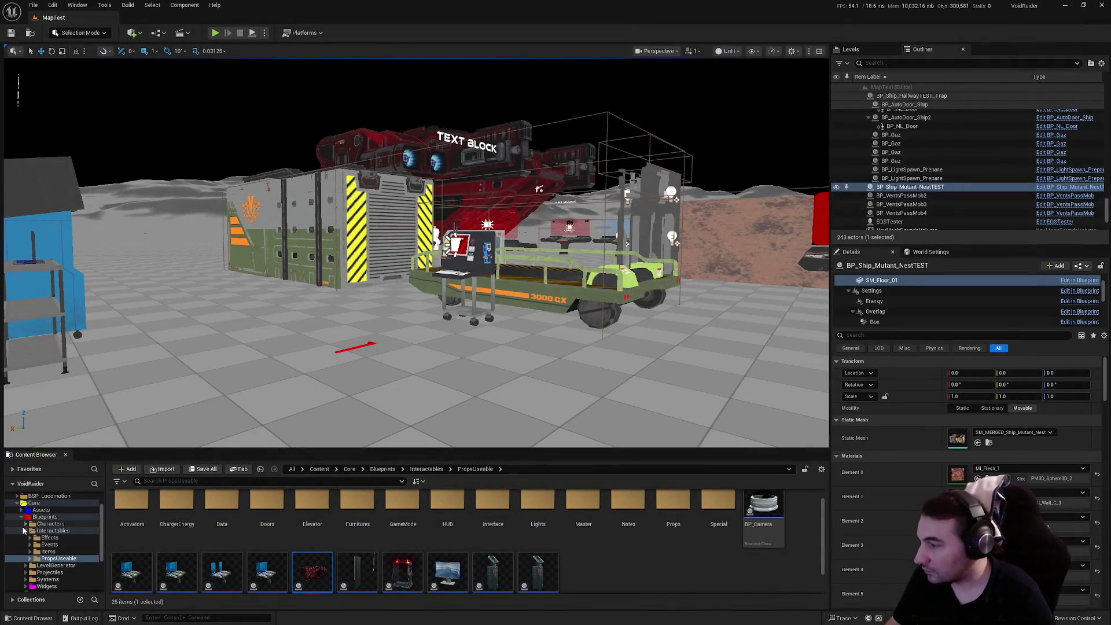
Browse to Widgets/Player, briefly opening and closing WB_HUD_Player.
click(26, 531)
click(47, 558)
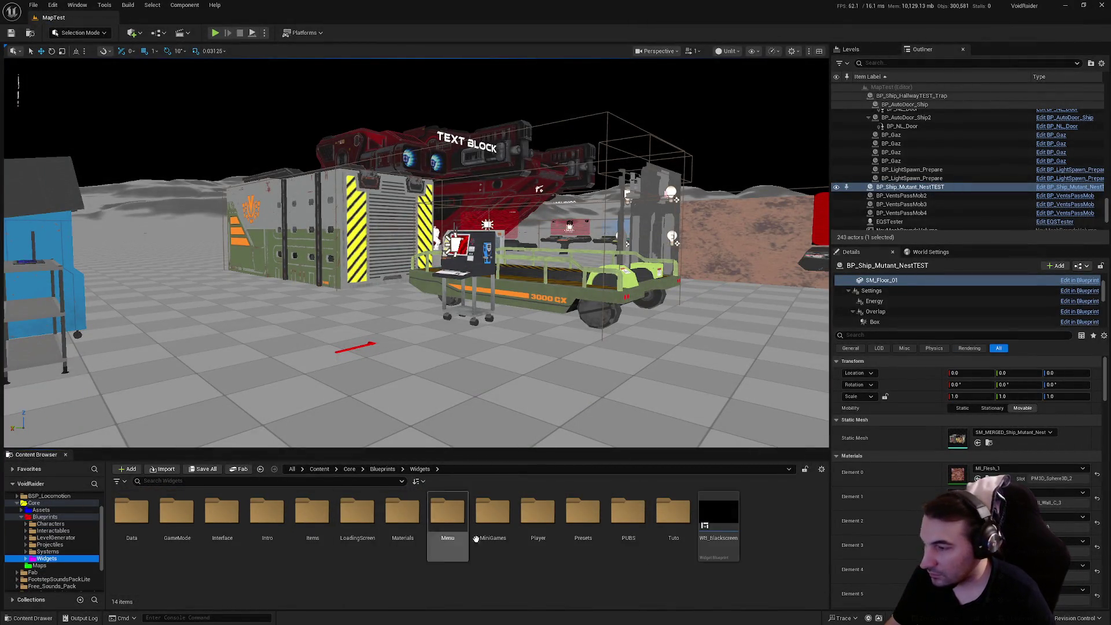
double_click(523, 523)
double_click(524, 523)
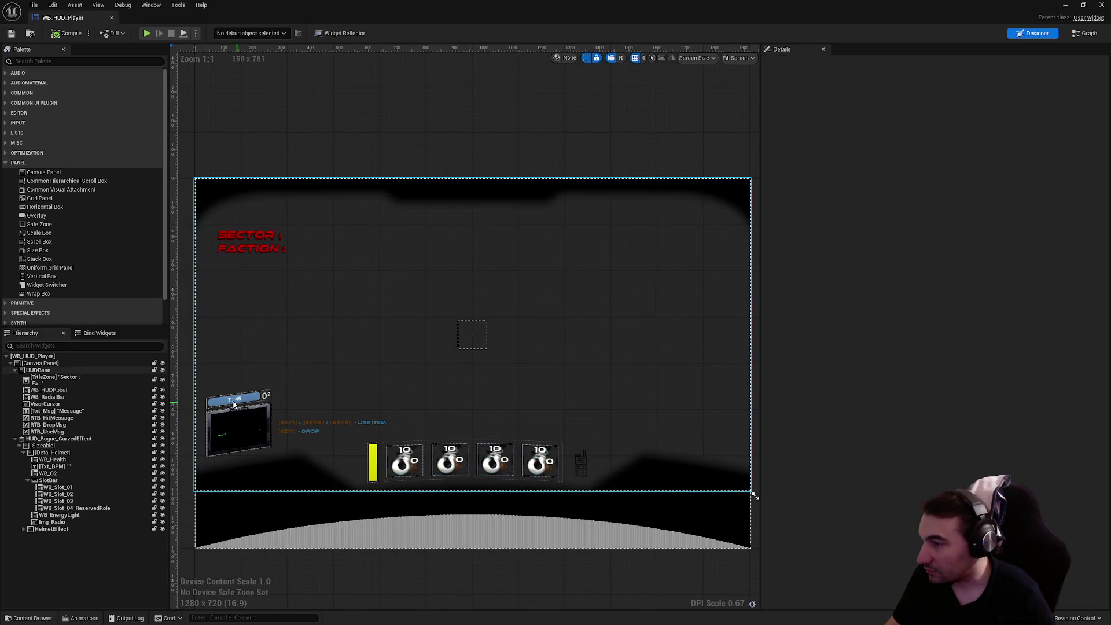
click(1103, 4)
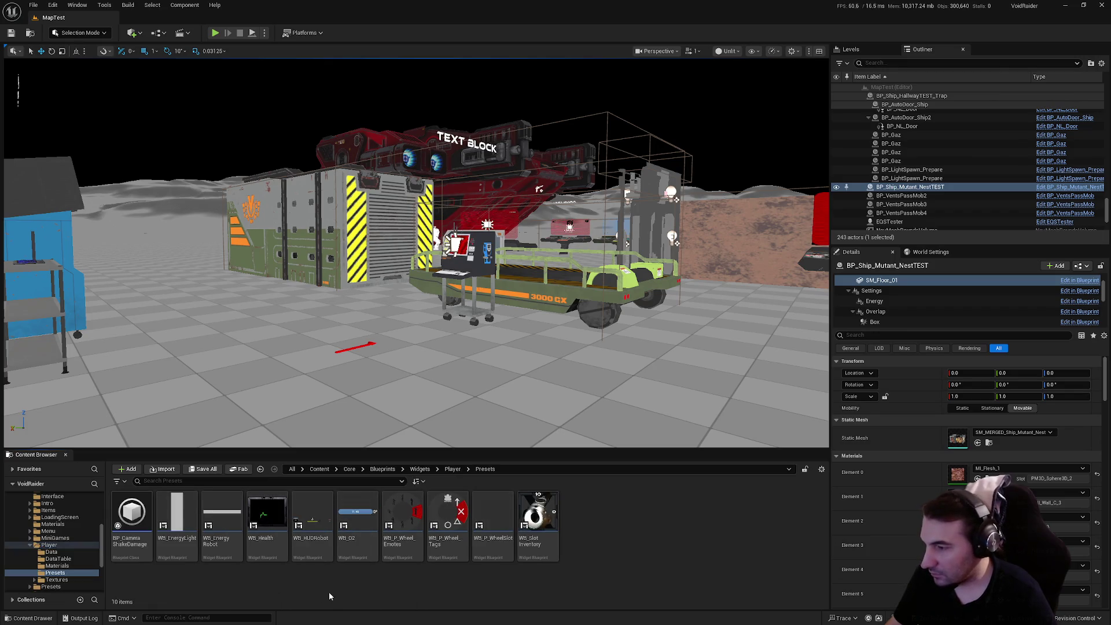
Open WB_02 and inspect its Get_Txt_Timer02_Text function graph and event graph.
double_click(349, 521)
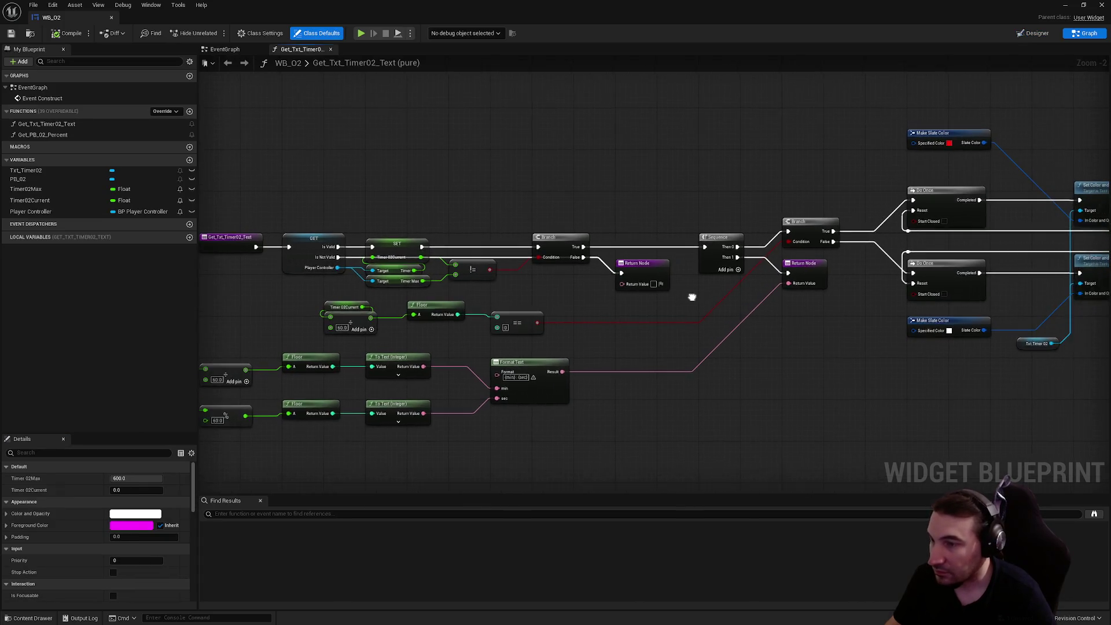
scroll(359, 295, up, 1)
scroll(359, 295, down, 5)
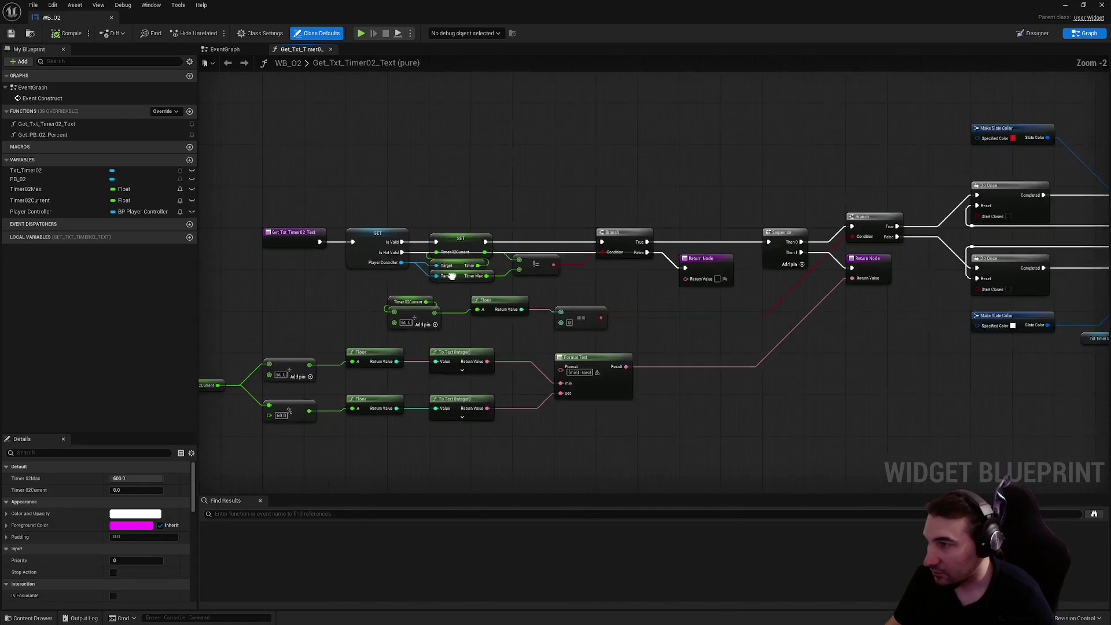
click(228, 62)
scroll(582, 235, up, 5)
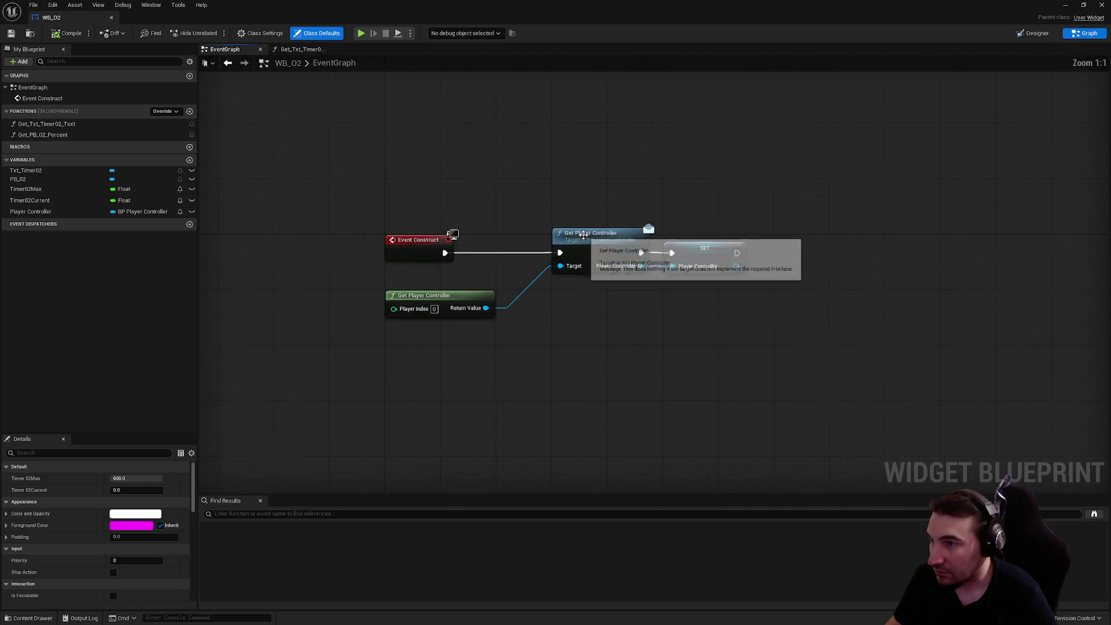
click(300, 49)
scroll(722, 402, up, 4)
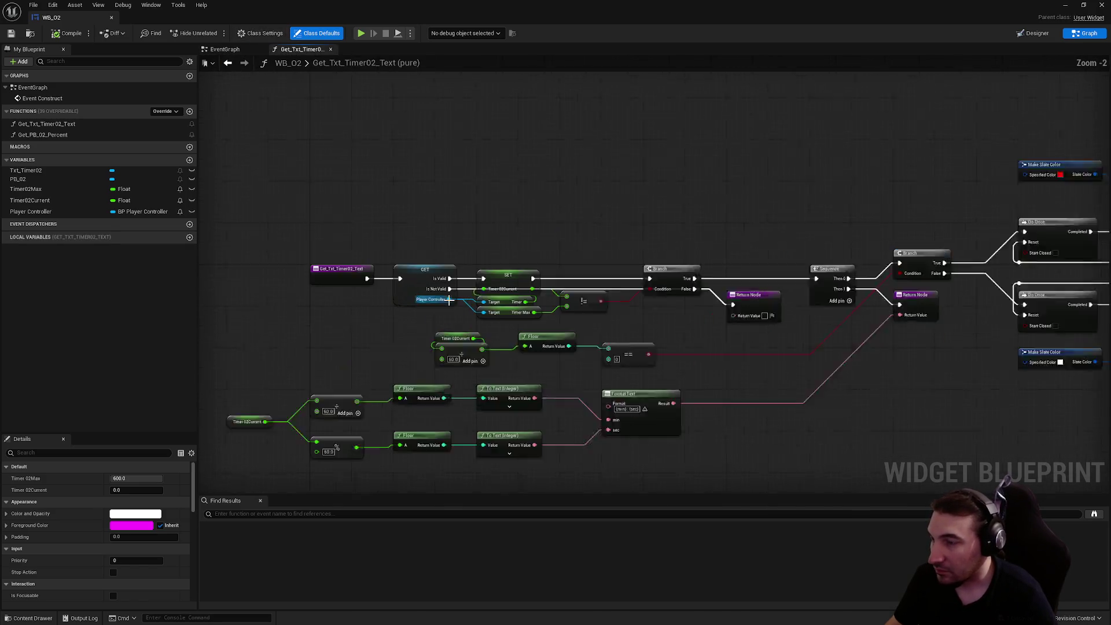
mouse_move(766, 396)
mouse_down()
mouse_move(700, 272)
mouse_move(784, 275)
mouse_move(299, 310)
mouse_move(543, 347)
mouse_up()
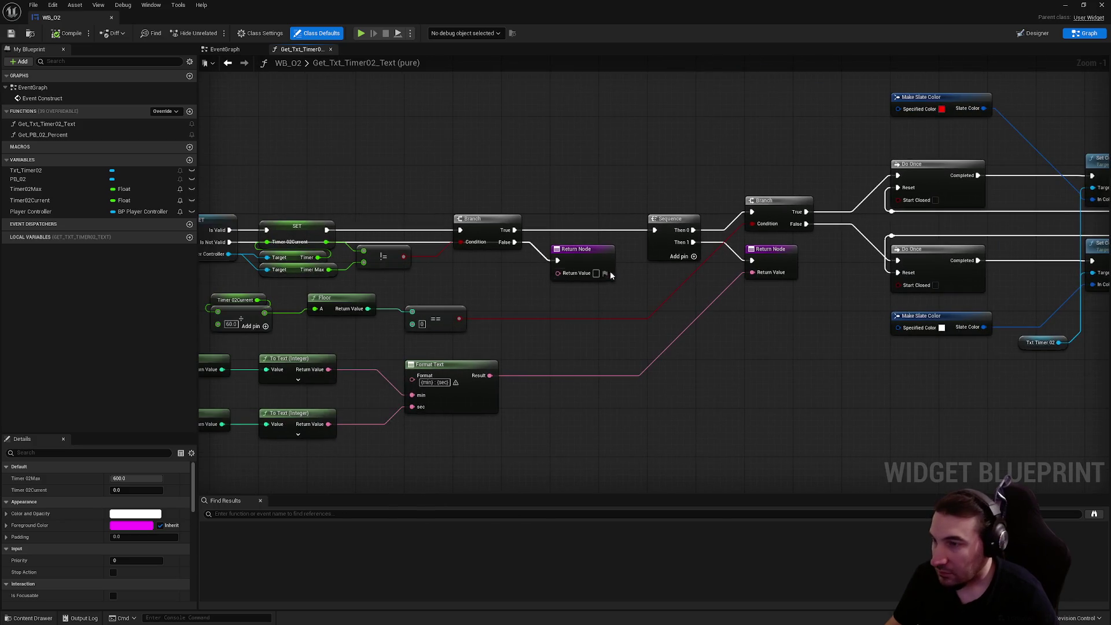
click(604, 273)
click(535, 357)
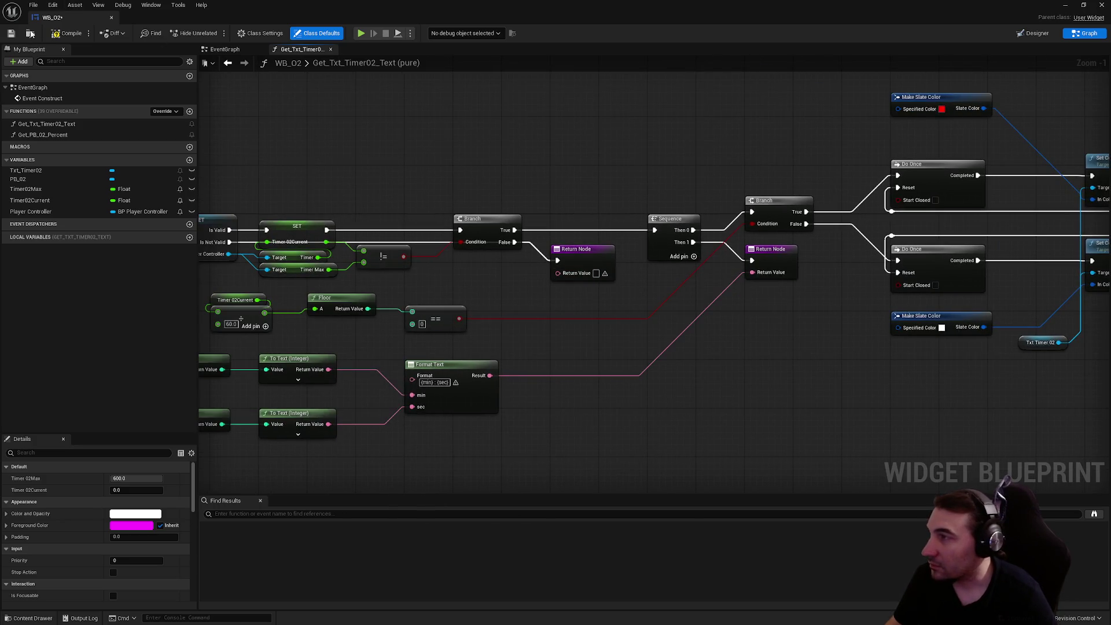
Save the WB_02 widget blueprint and close its editor.
click(10, 33)
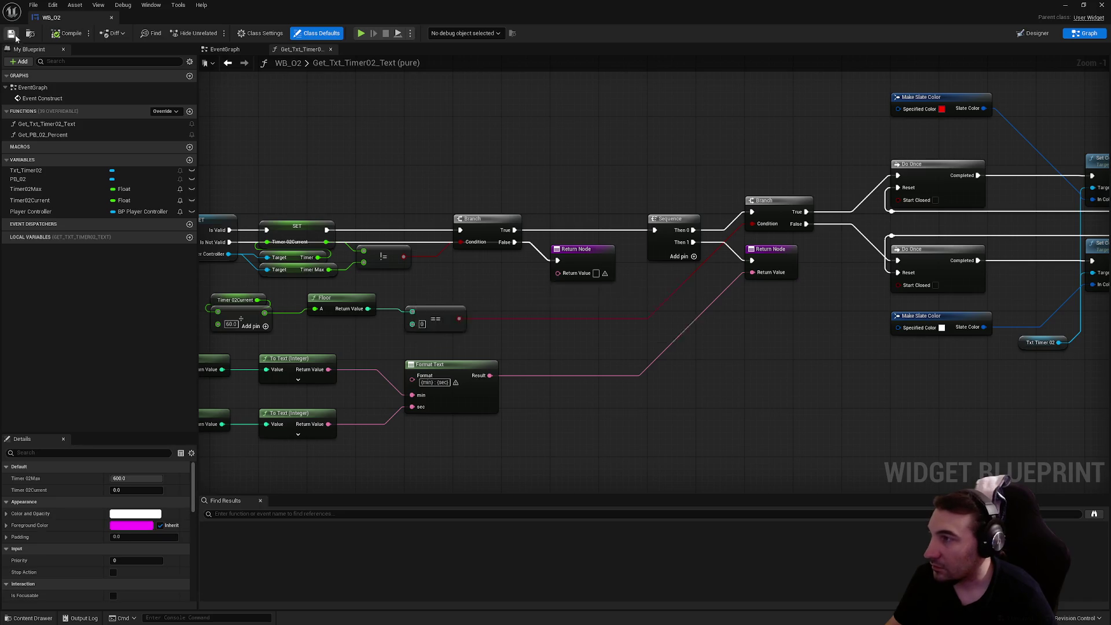
mouse_move(565, 275)
mouse_down()
mouse_move(307, 277)
mouse_move(720, 290)
mouse_up()
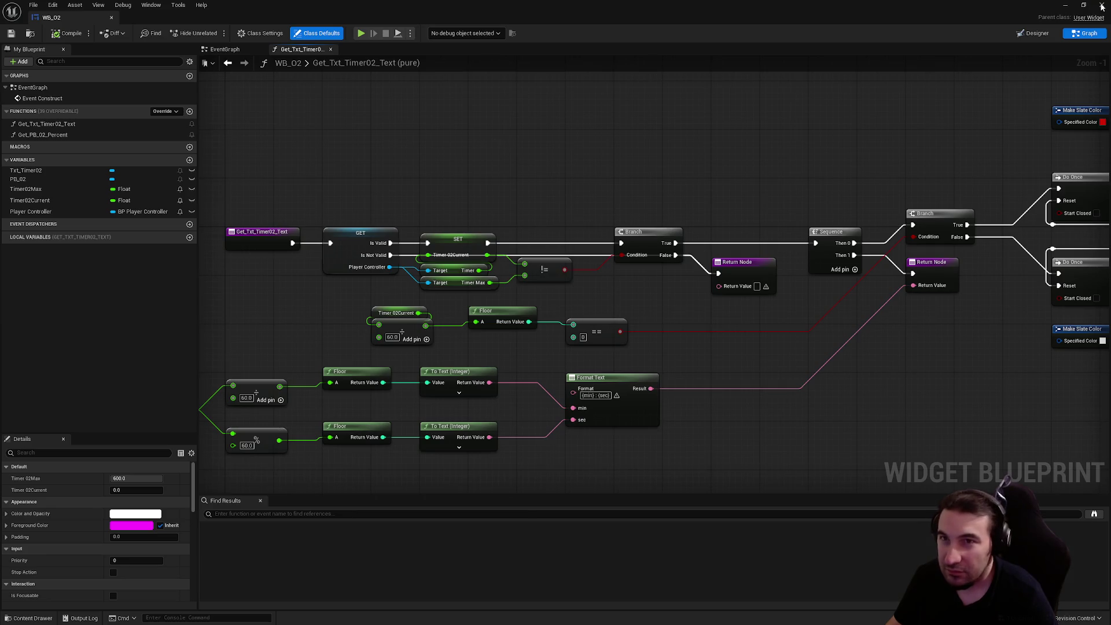
click(1102, 6)
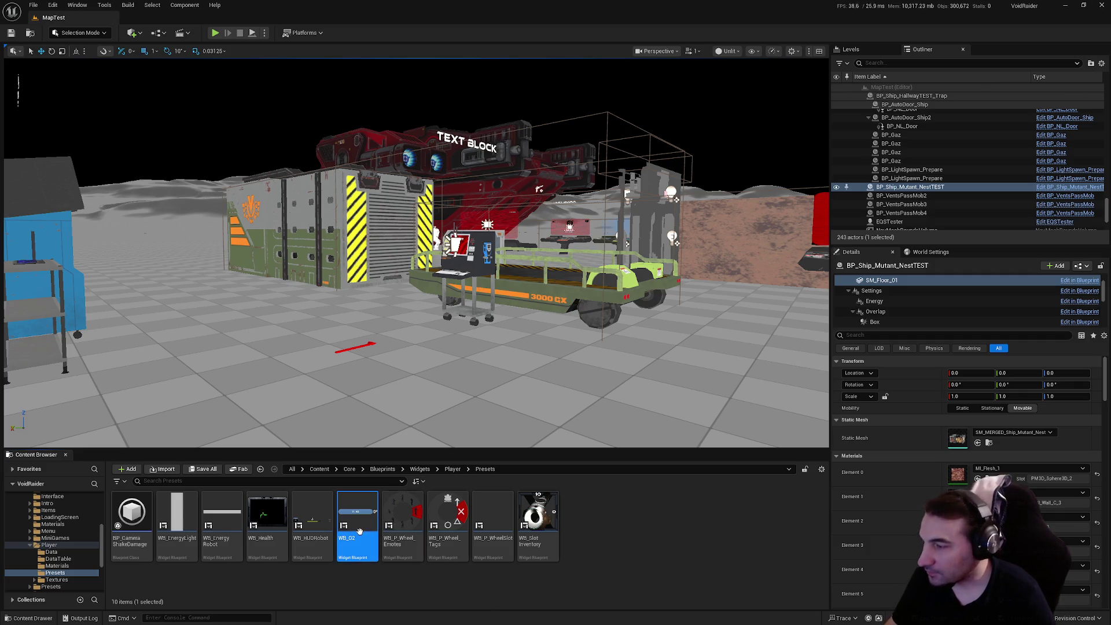
Open WB_HUD_Player and switch to its node graph.
click(451, 470)
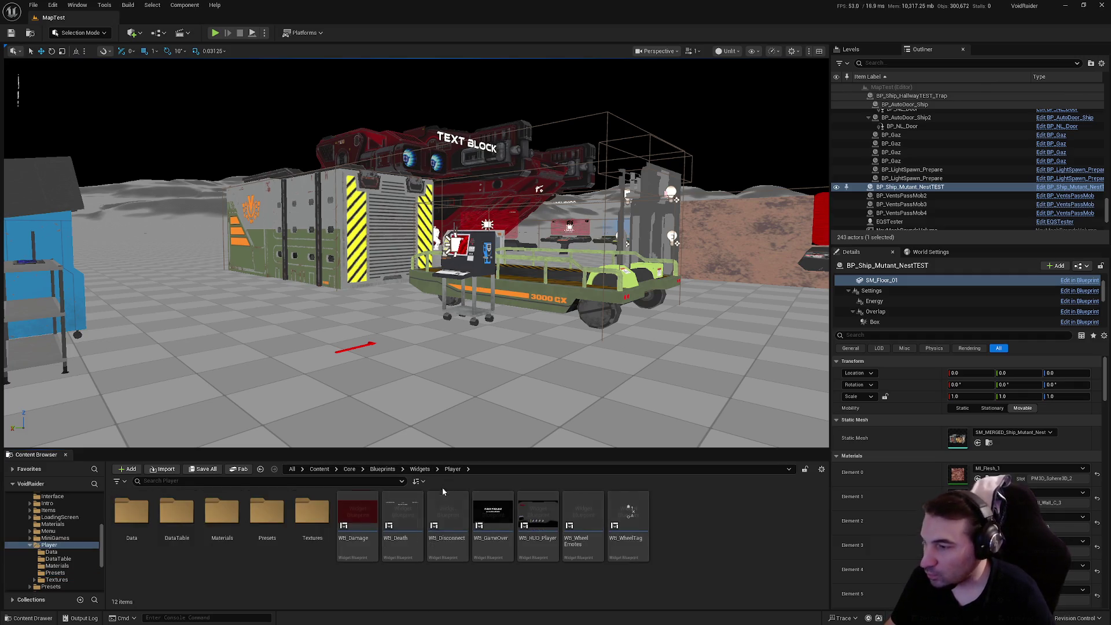
double_click(546, 525)
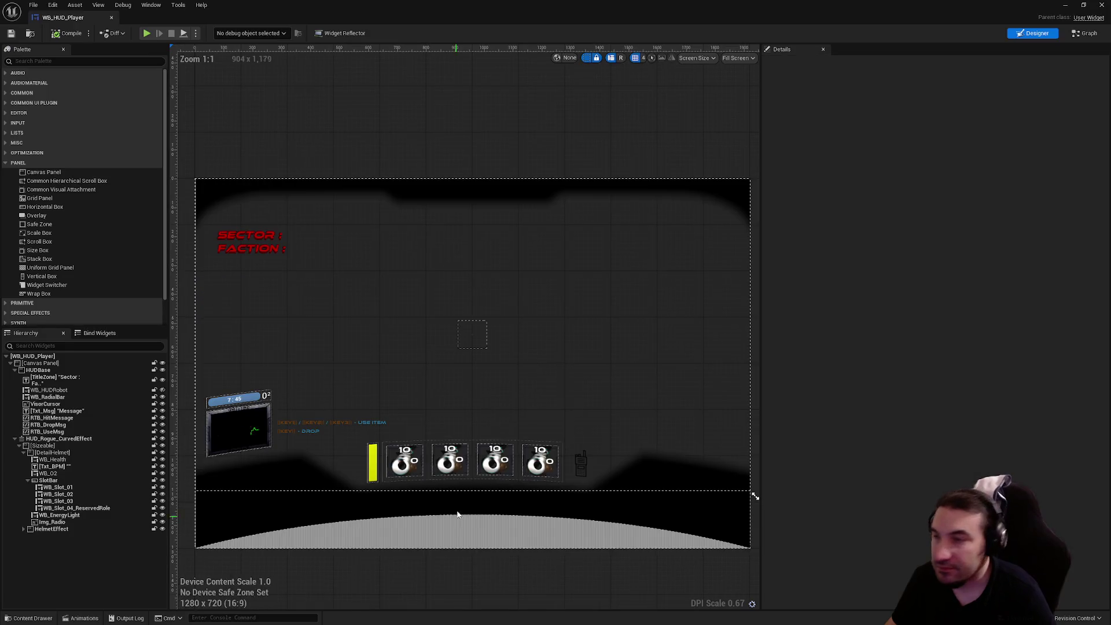
click(1085, 33)
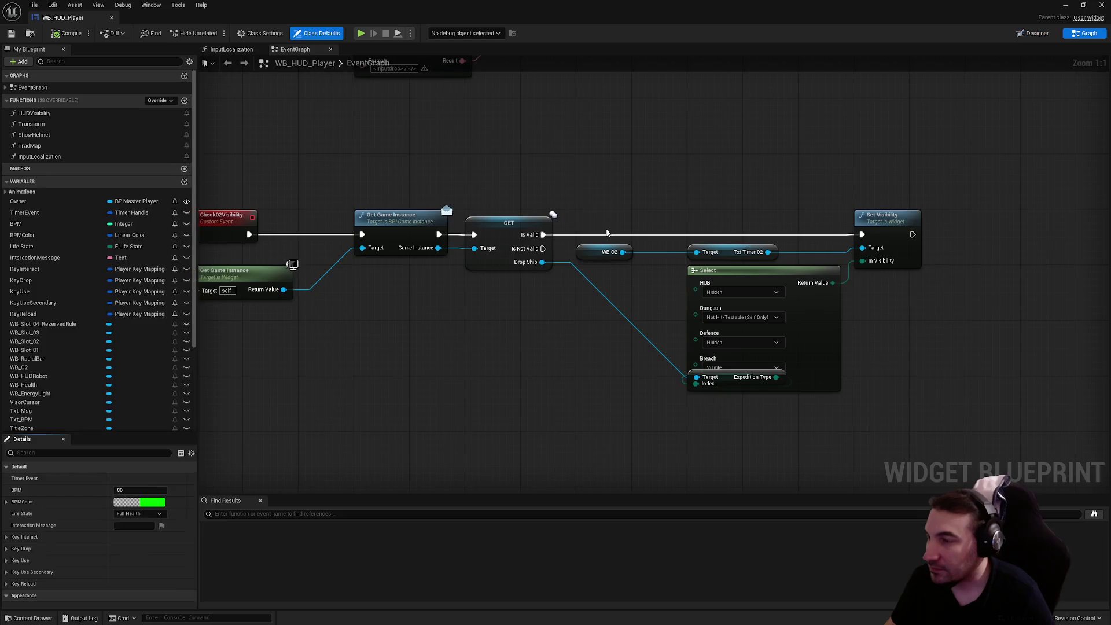
Rearrange the Select and Expedition Type nodes by the timer nodes, then save and minimise.
click(697, 370)
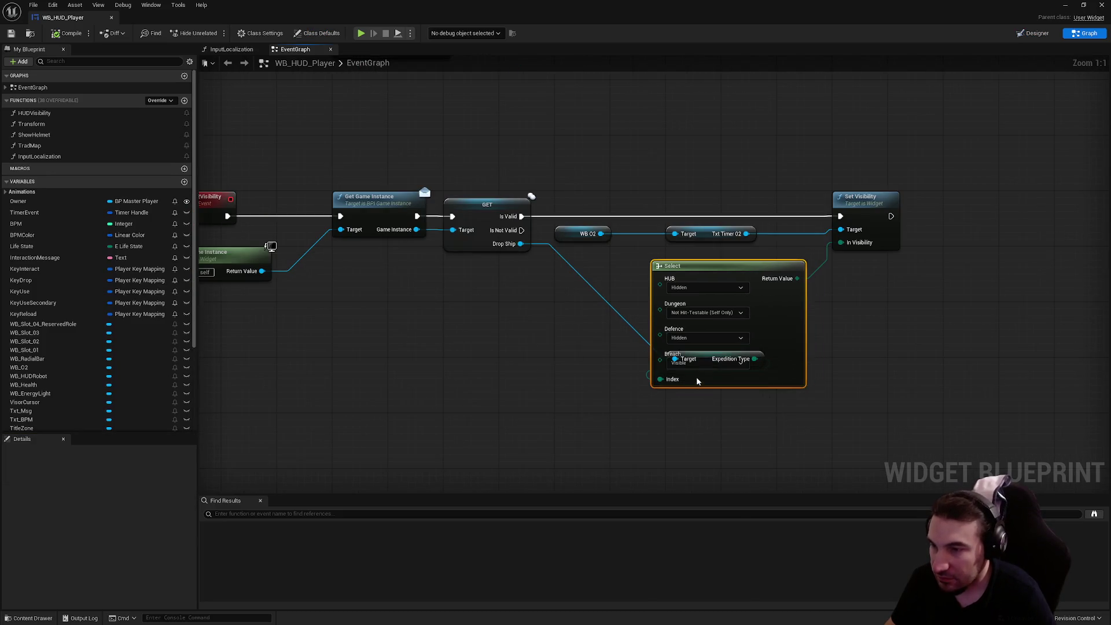
mouse_move(712, 360)
mouse_down()
mouse_move(761, 367)
mouse_move(585, 371)
mouse_up()
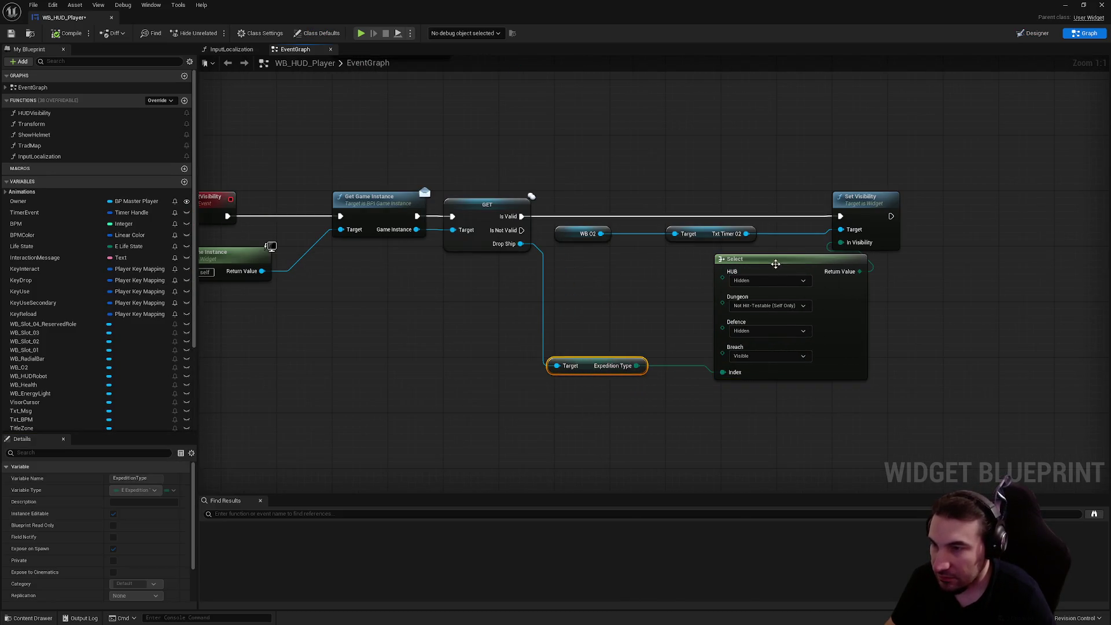
drag(773, 261, 723, 254)
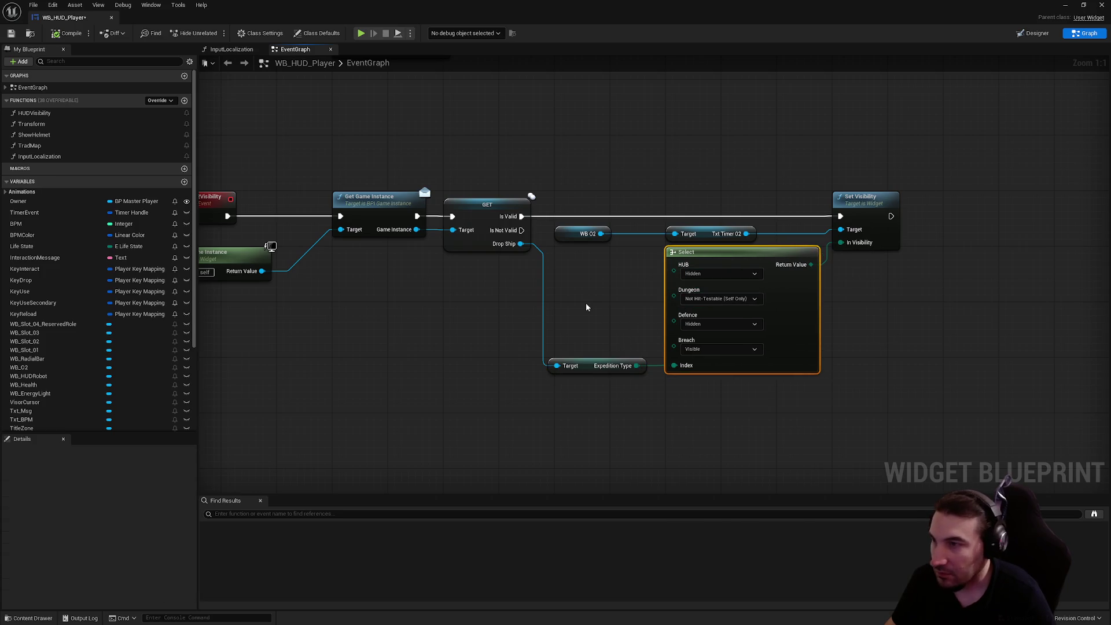
drag(595, 370, 601, 371)
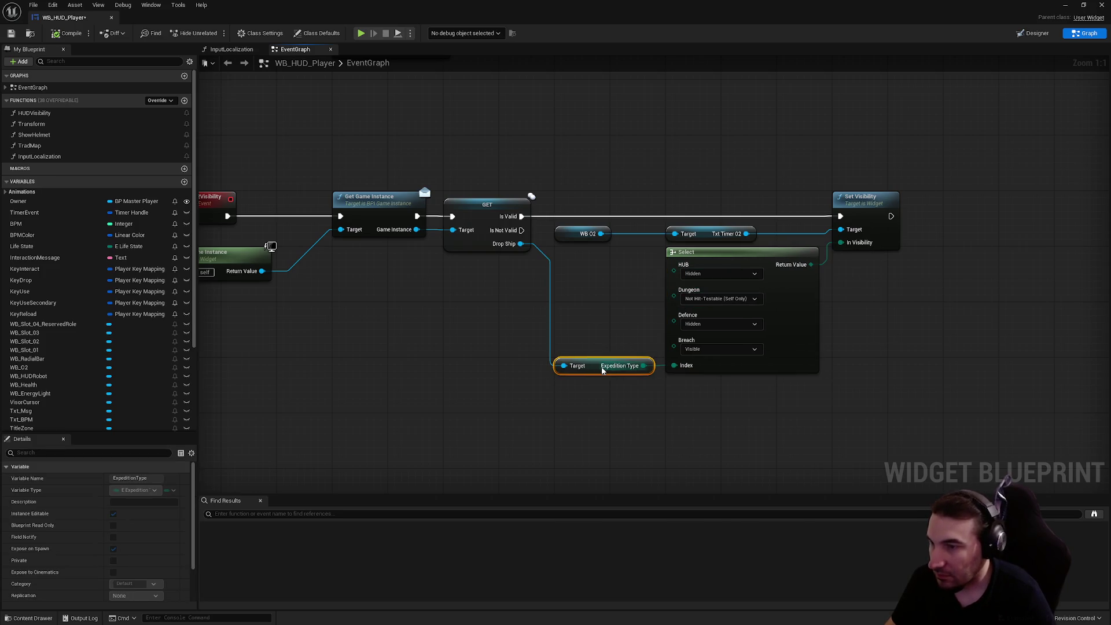
click(615, 392)
drag(499, 351, 538, 348)
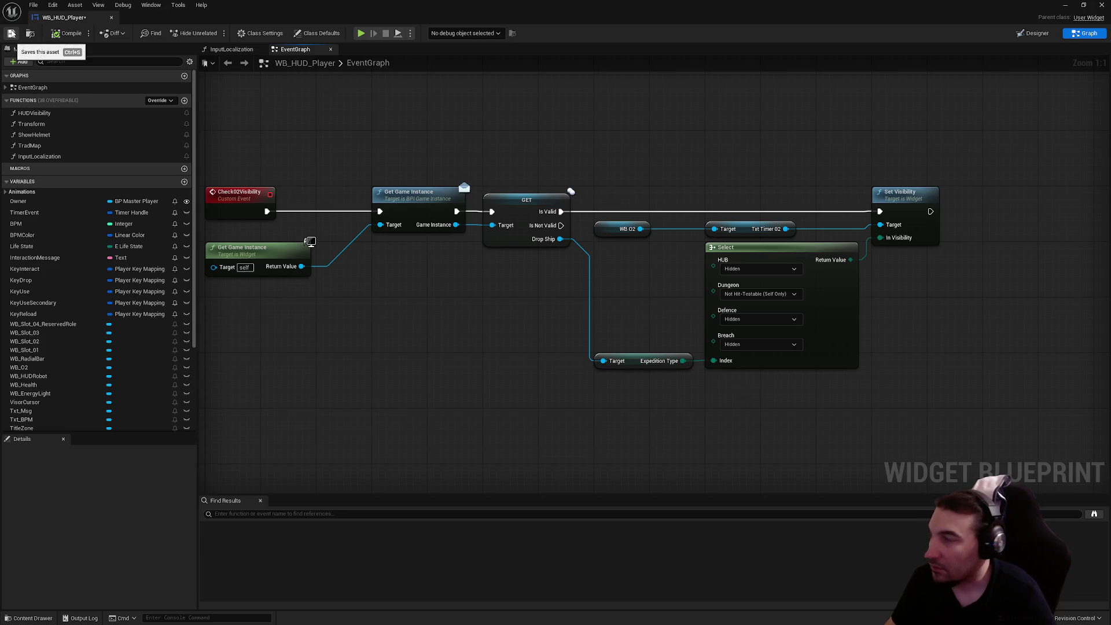
click(11, 33)
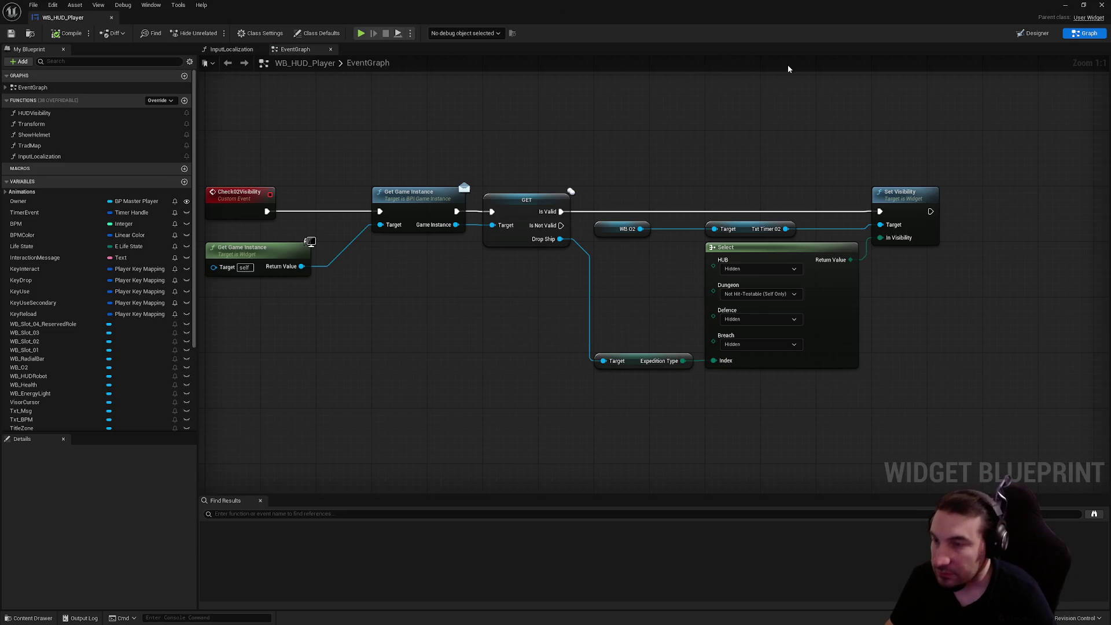
click(1070, 5)
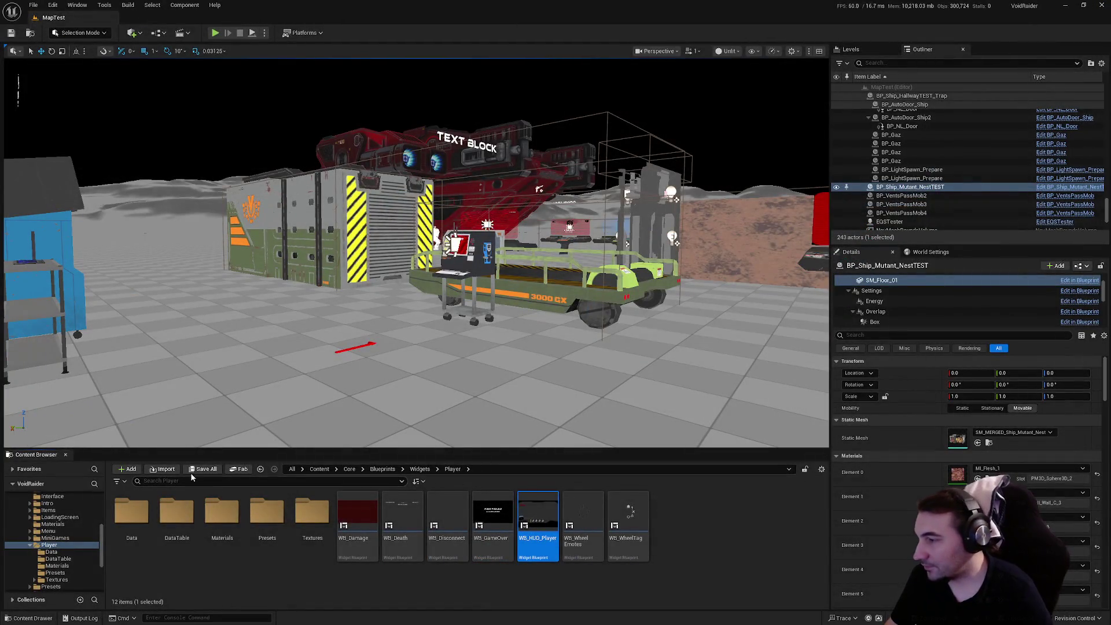
Save all modified assets, including the drop ship, and open Lvl_GM_Defence_01.
click(200, 469)
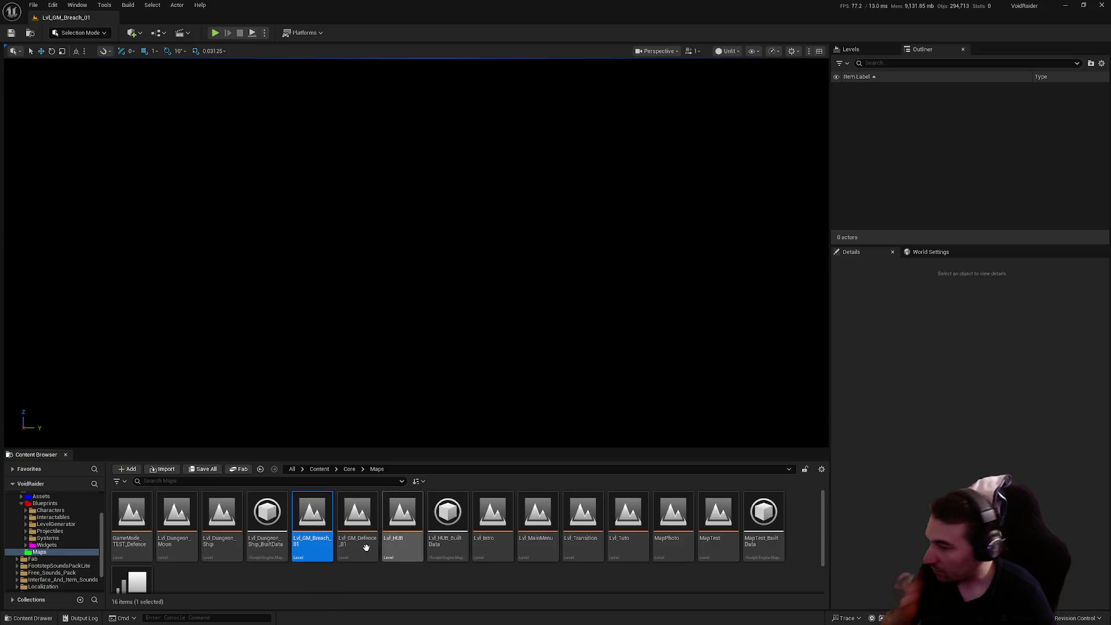
click(357, 536)
double_click(357, 536)
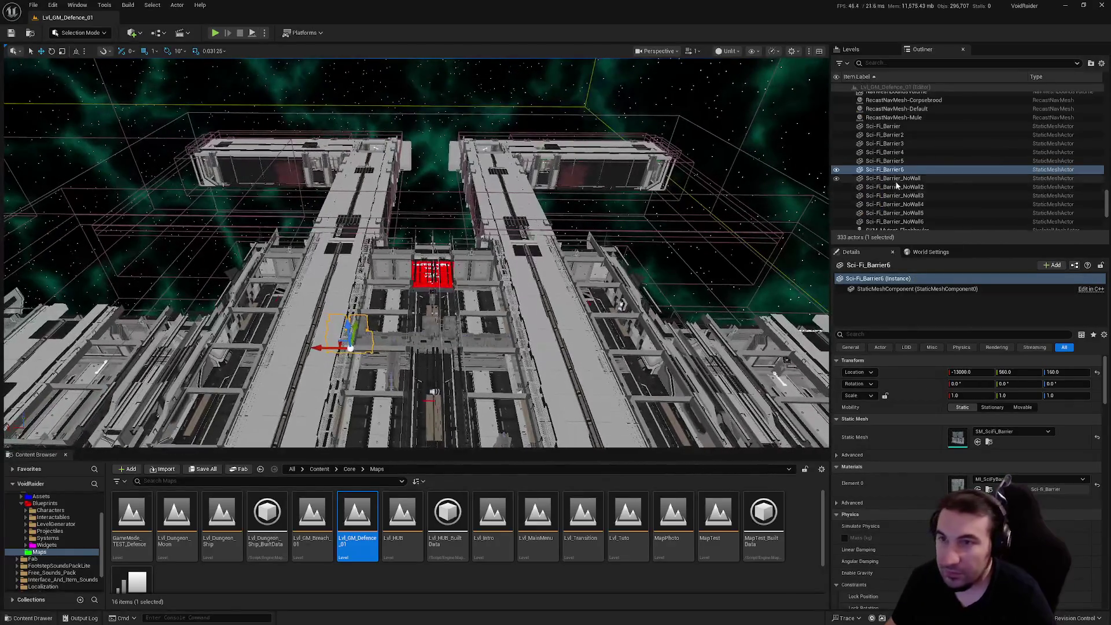
Collapse the System, LevelDesign and Structural Outliner folders, expanding Props and Lighting-Effects.
scroll(896, 185, up, 5)
scroll(893, 162, up, 10)
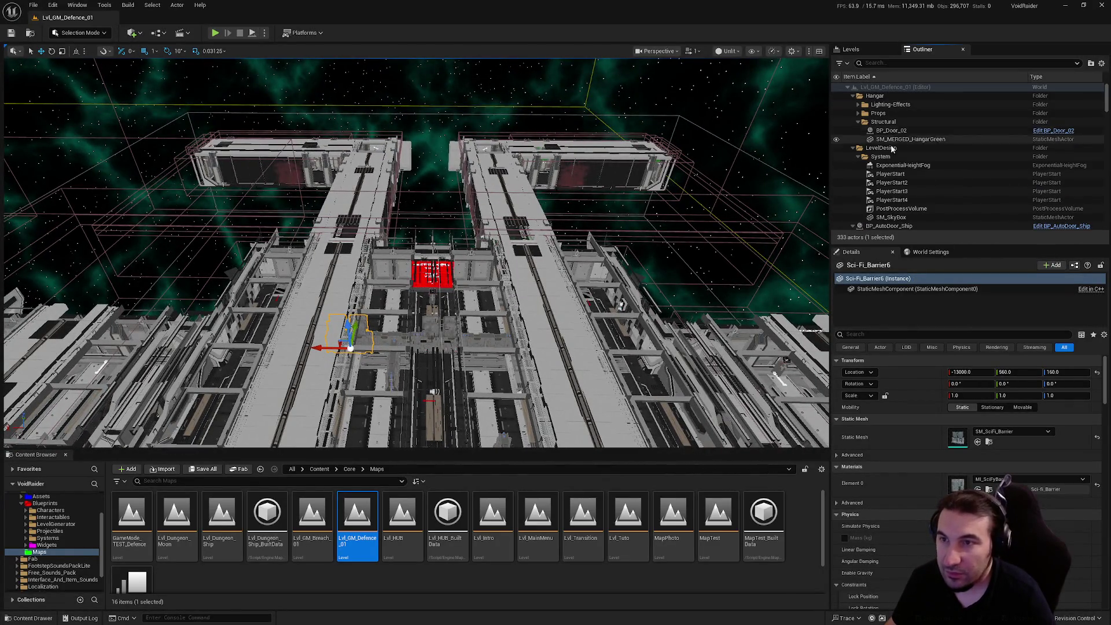
click(859, 157)
click(853, 148)
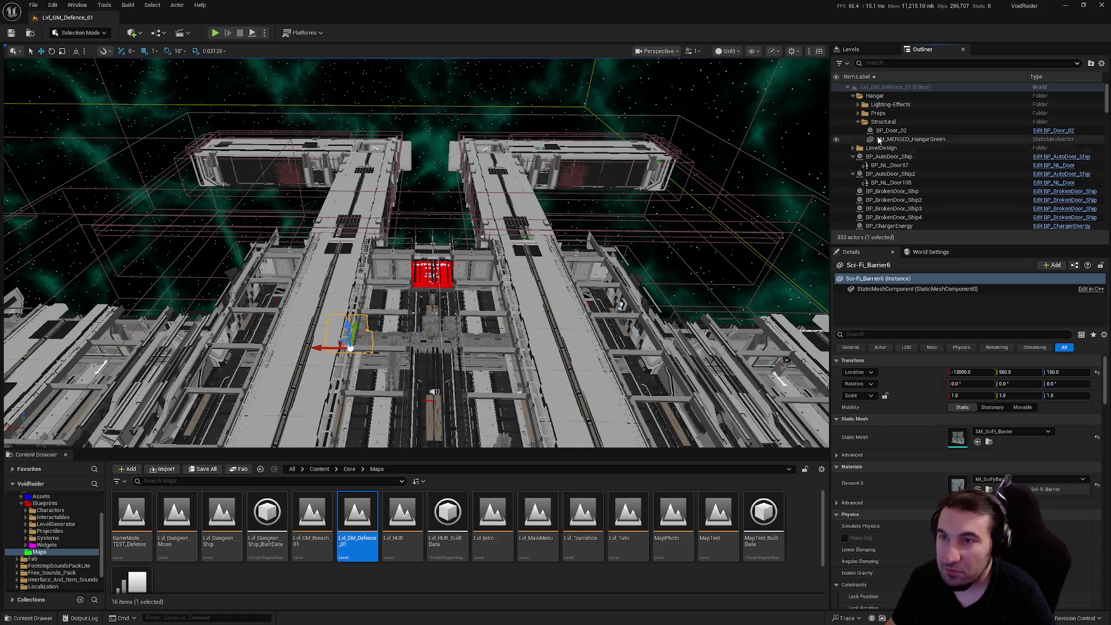
click(858, 122)
click(872, 97)
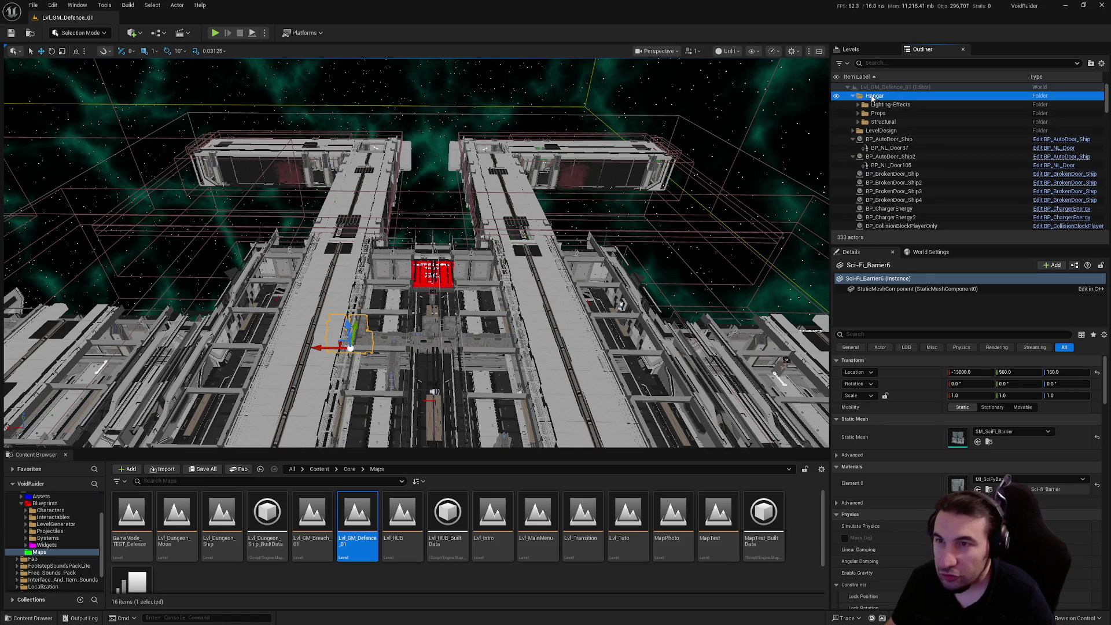
click(859, 112)
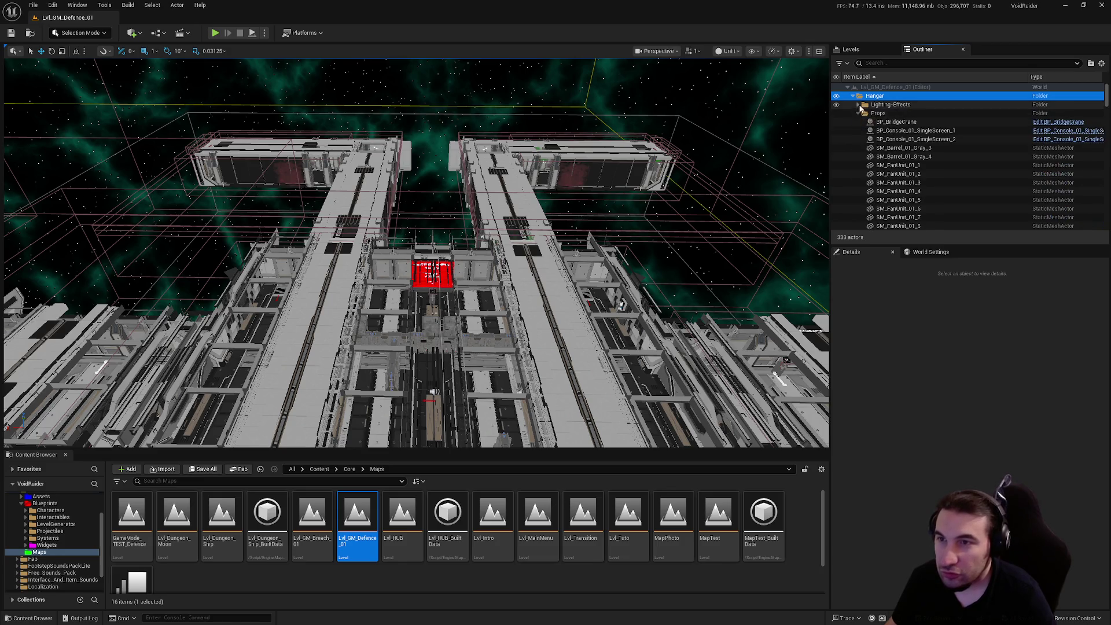
click(859, 105)
Select all 174 Hangar actors, from BP_Light_02_1 through the Structural folder.
scroll(1092, 192, down, 10)
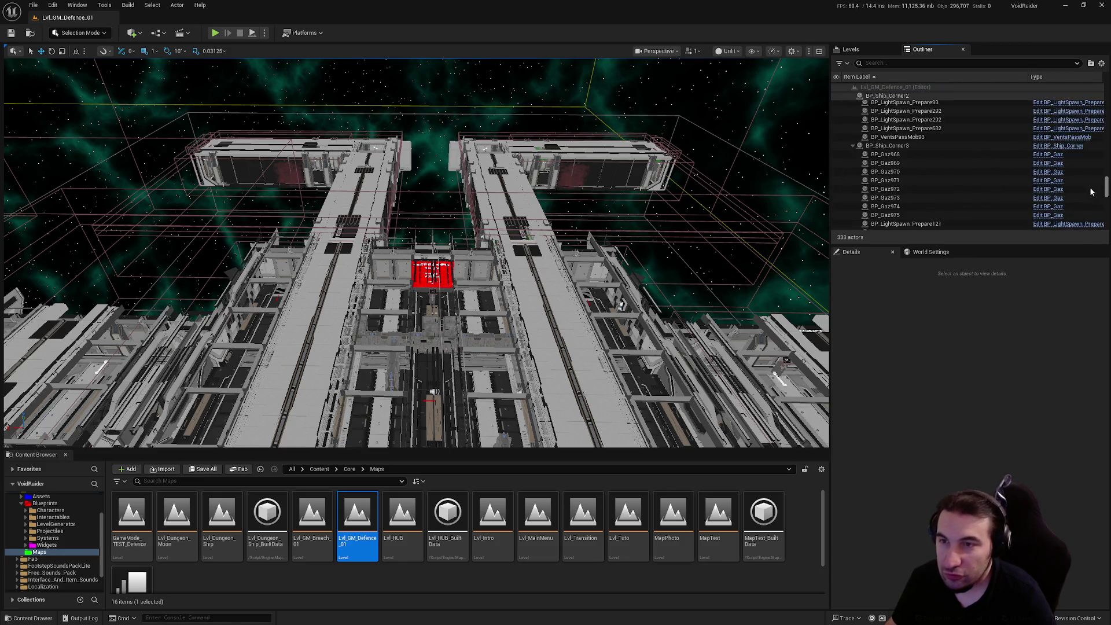
scroll(937, 168, up, 8)
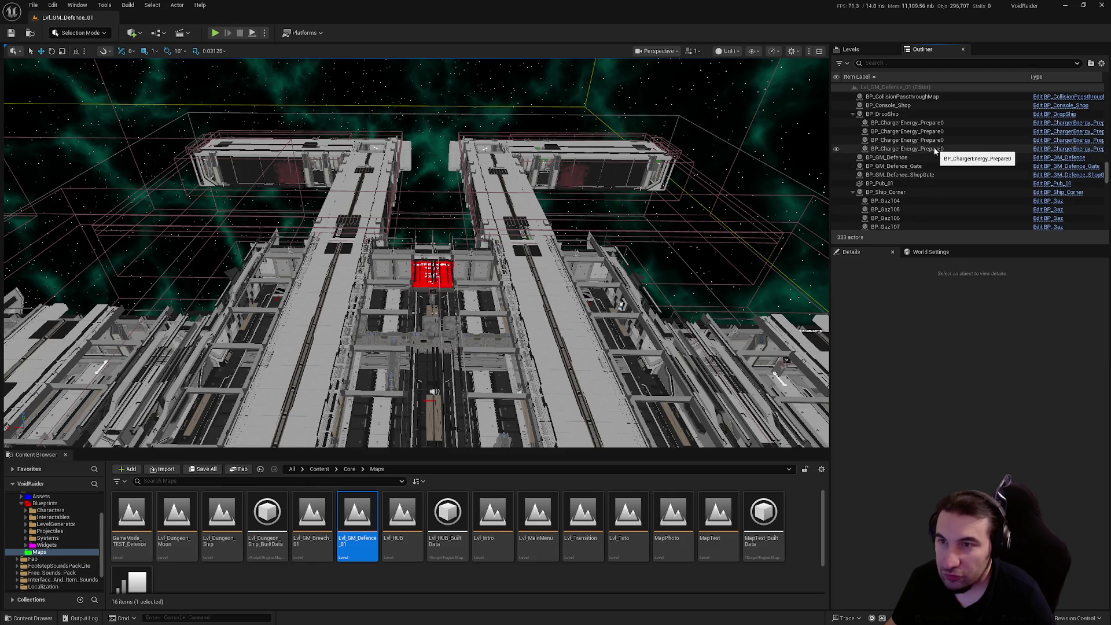
scroll(934, 150, up, 6)
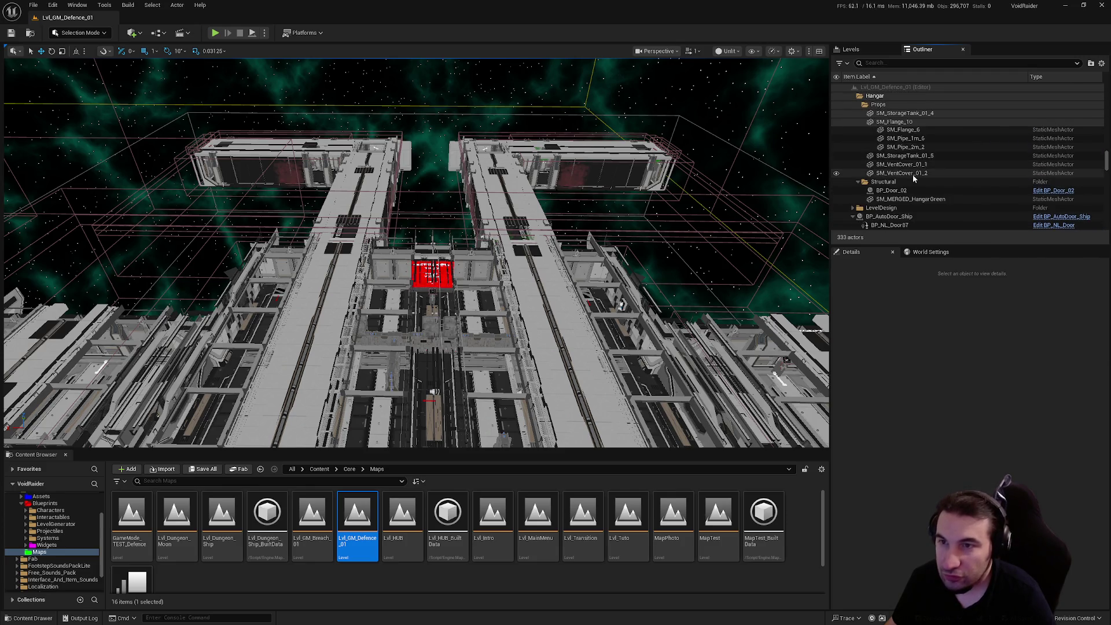
click(913, 174)
scroll(995, 160, up, 3)
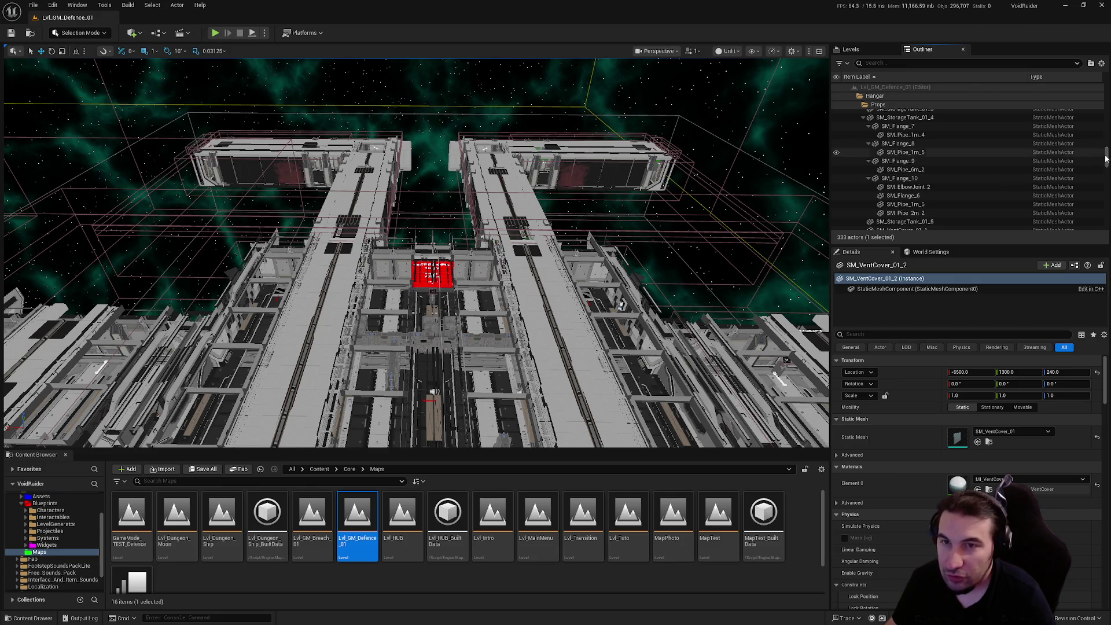
drag(1107, 158, 1107, 93)
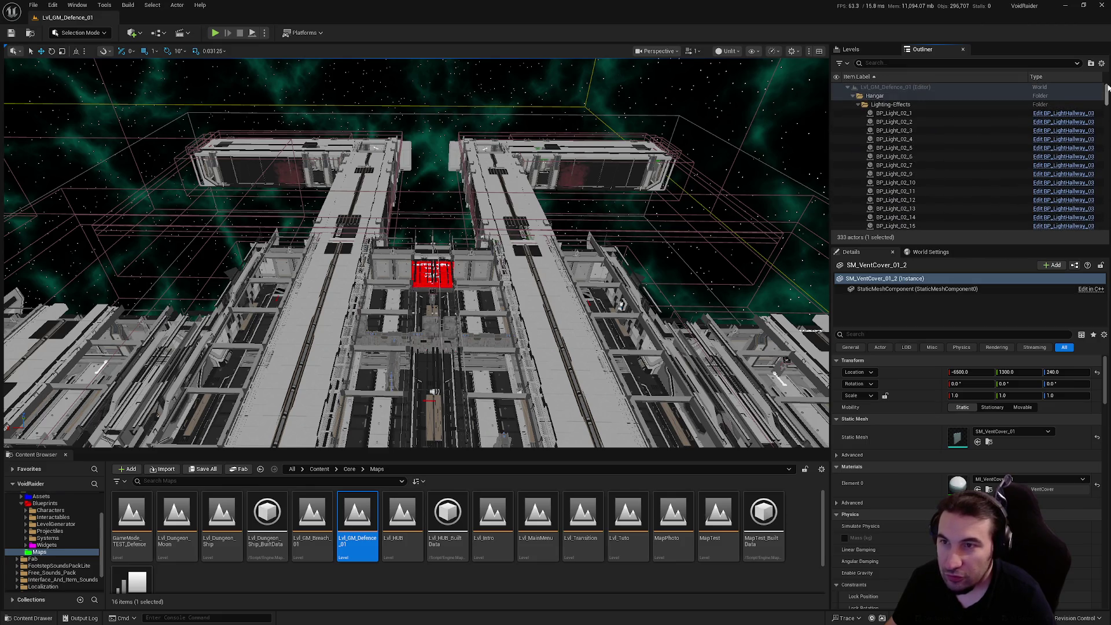
shift+click(906, 116)
scroll(1019, 132, down, 10)
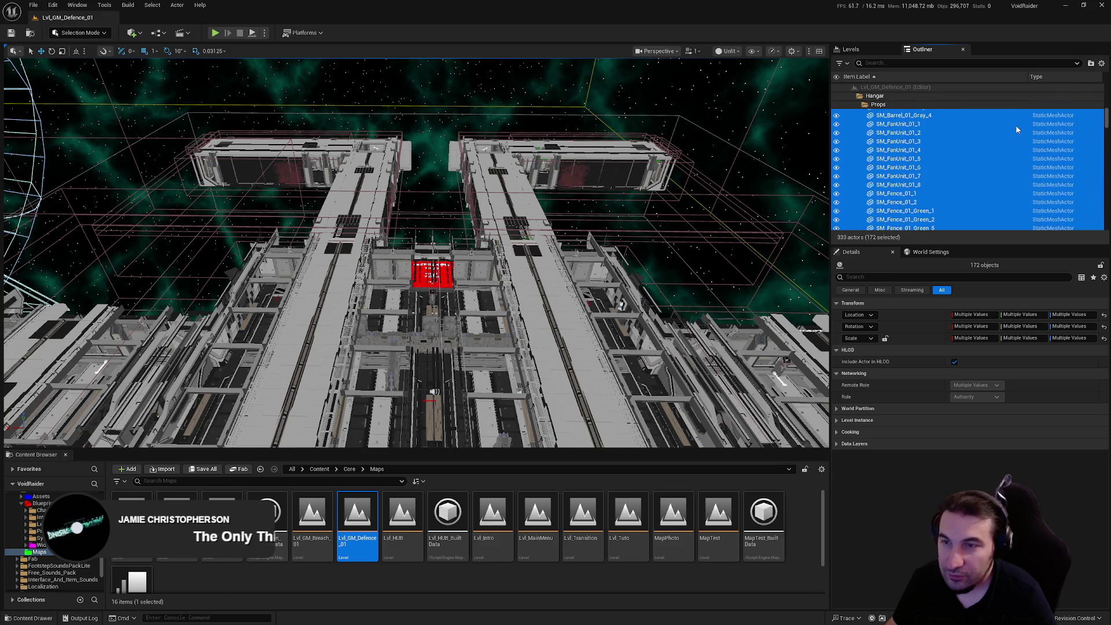
scroll(1017, 128, down, 15)
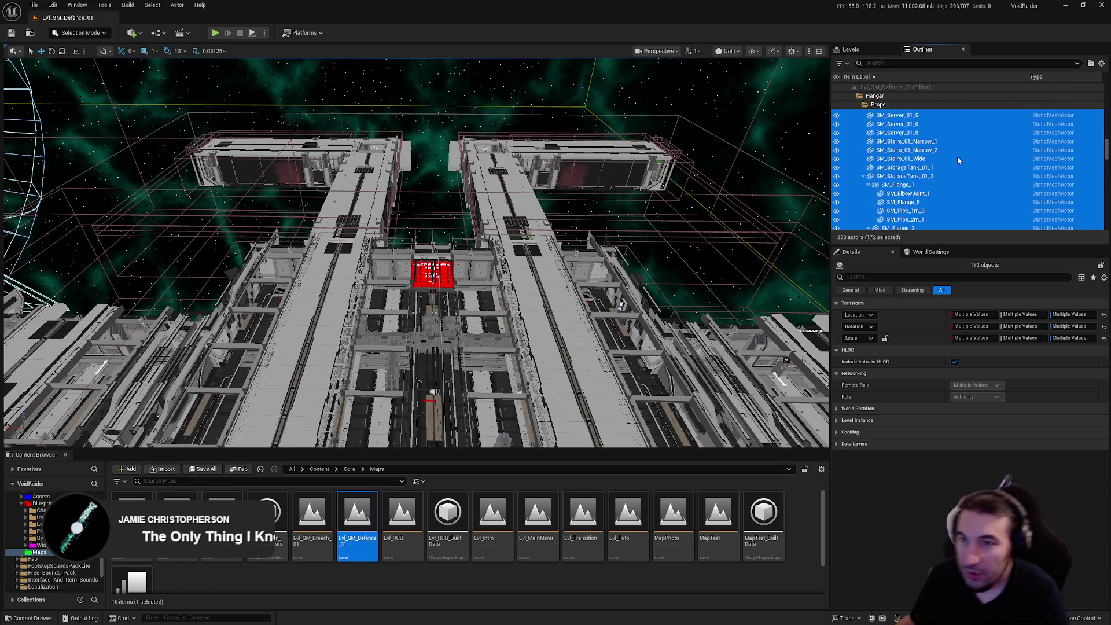
scroll(959, 160, down, 10)
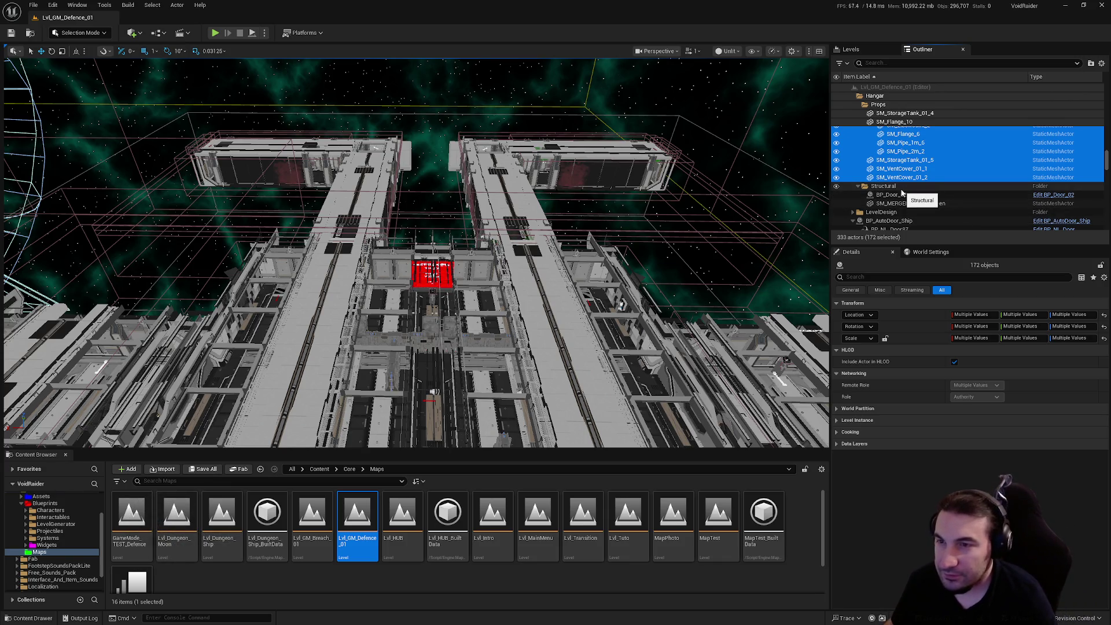
shift+click(921, 204)
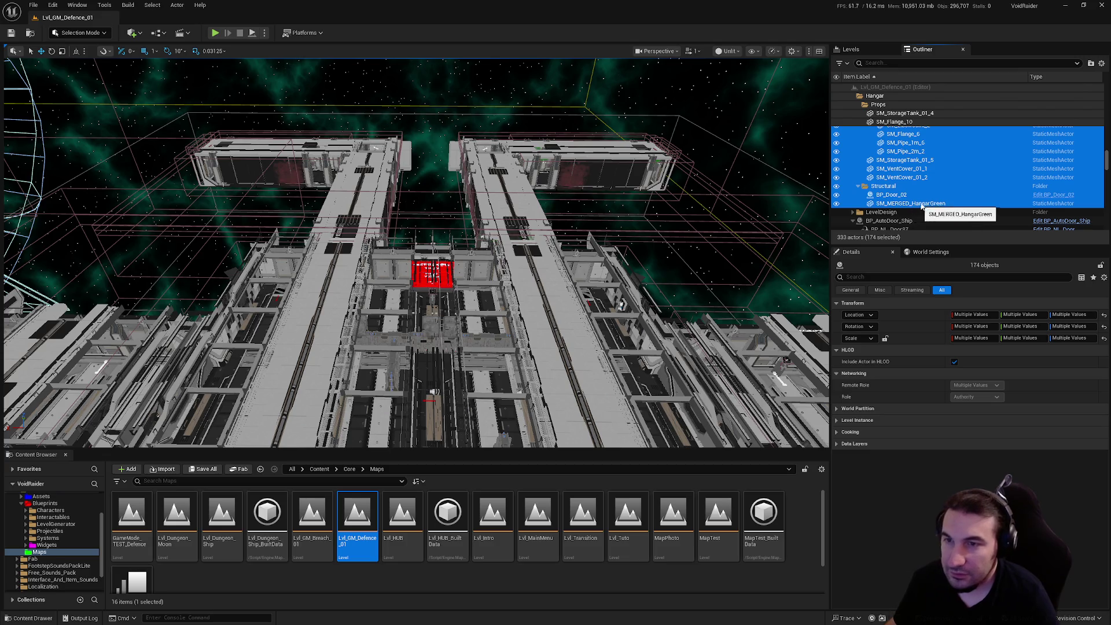
Open the Lvl_GM_Breach_01 map.
scroll(926, 196, down, 2)
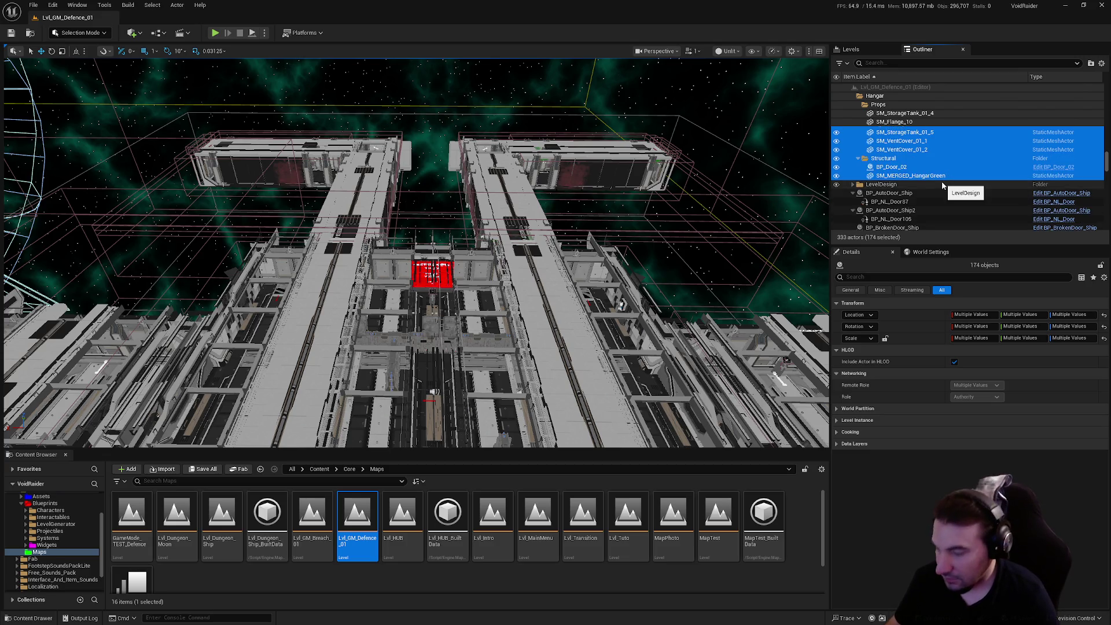
click(310, 533)
double_click(310, 534)
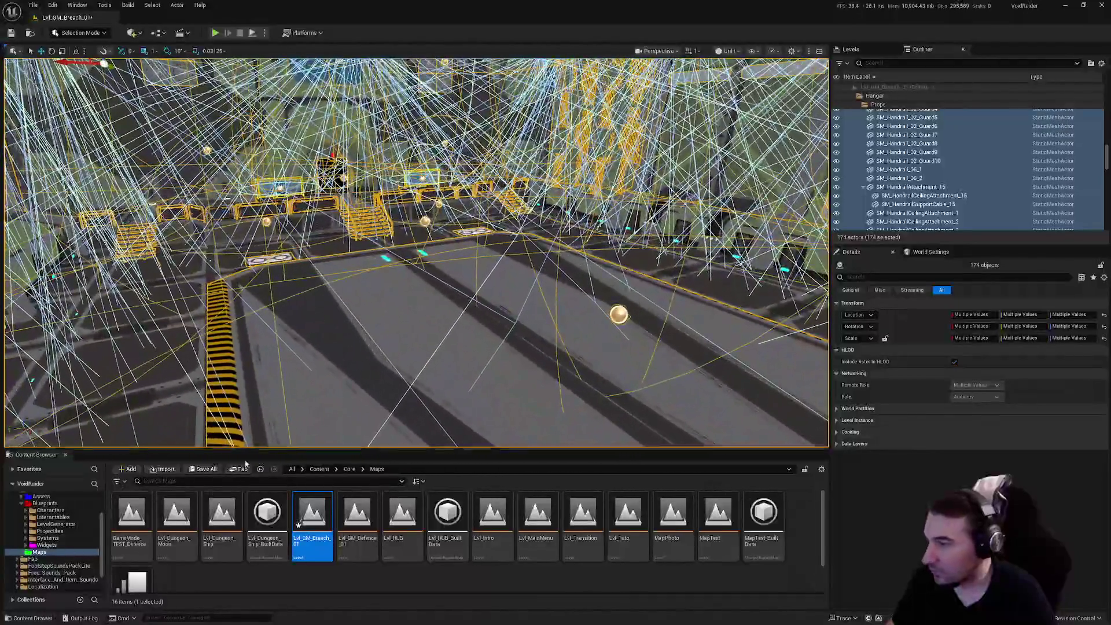
Save Lvl_GM_Breach_01 with its pasted hangar actors and select Lvl_GM_Defence_01.
click(203, 468)
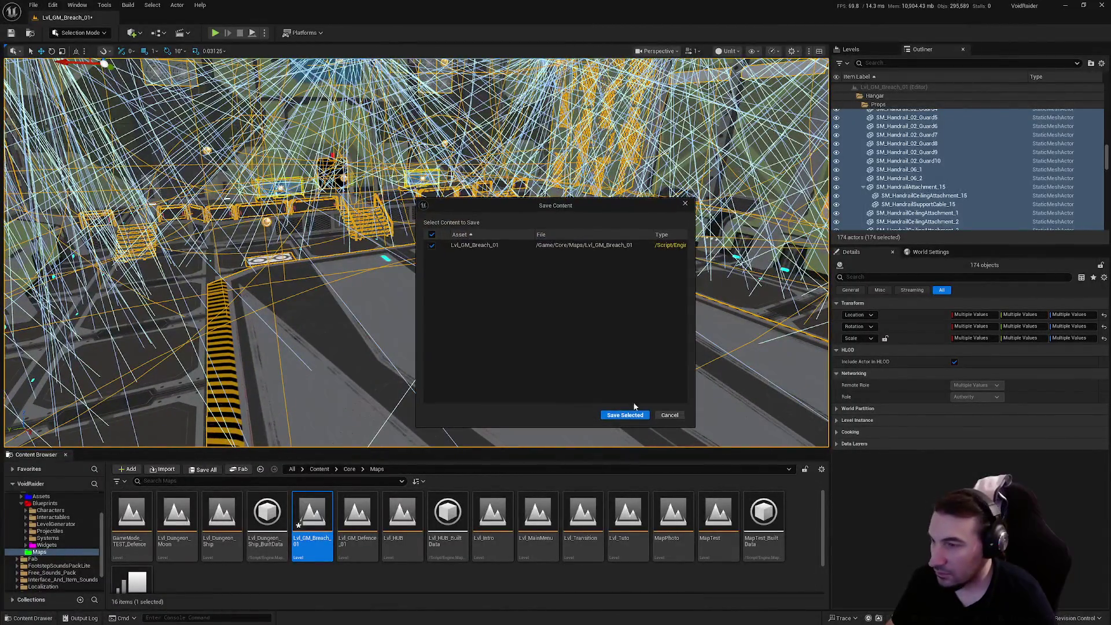
click(625, 415)
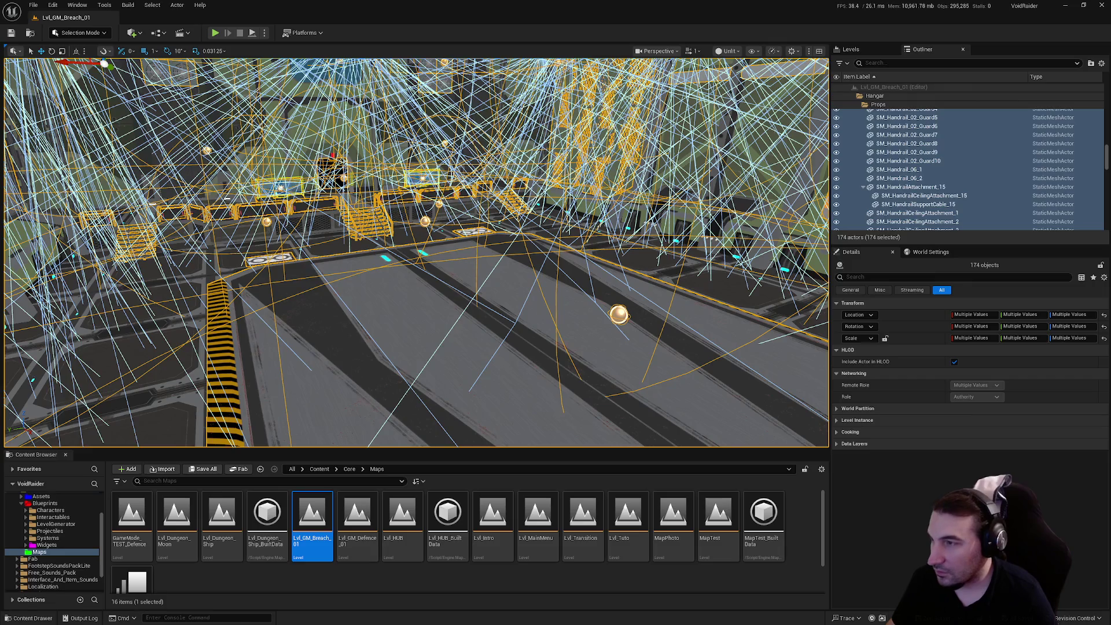
click(453, 343)
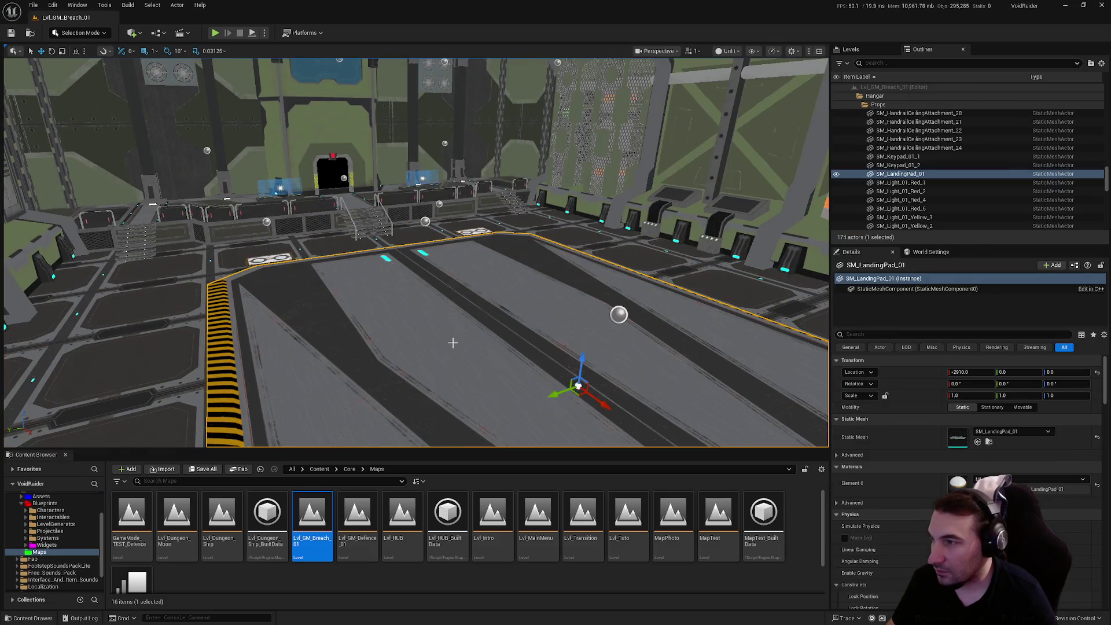
click(851, 51)
click(922, 50)
click(368, 519)
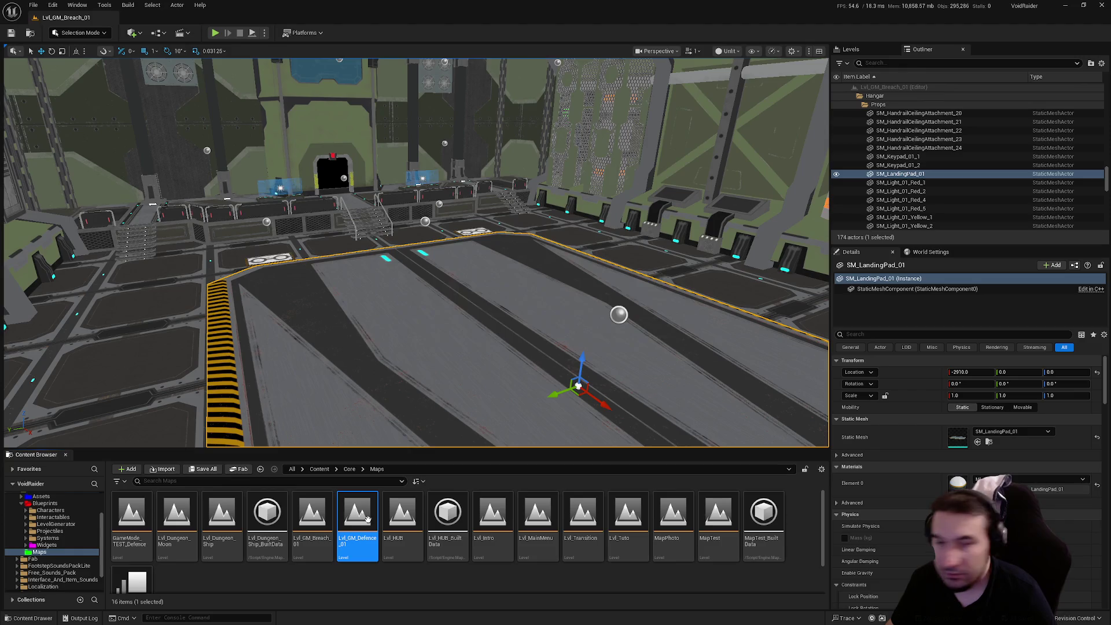
Reopen Lvl_GM_Defence_01 and fly the view to the height fog and PlayerStart.
double_click(368, 519)
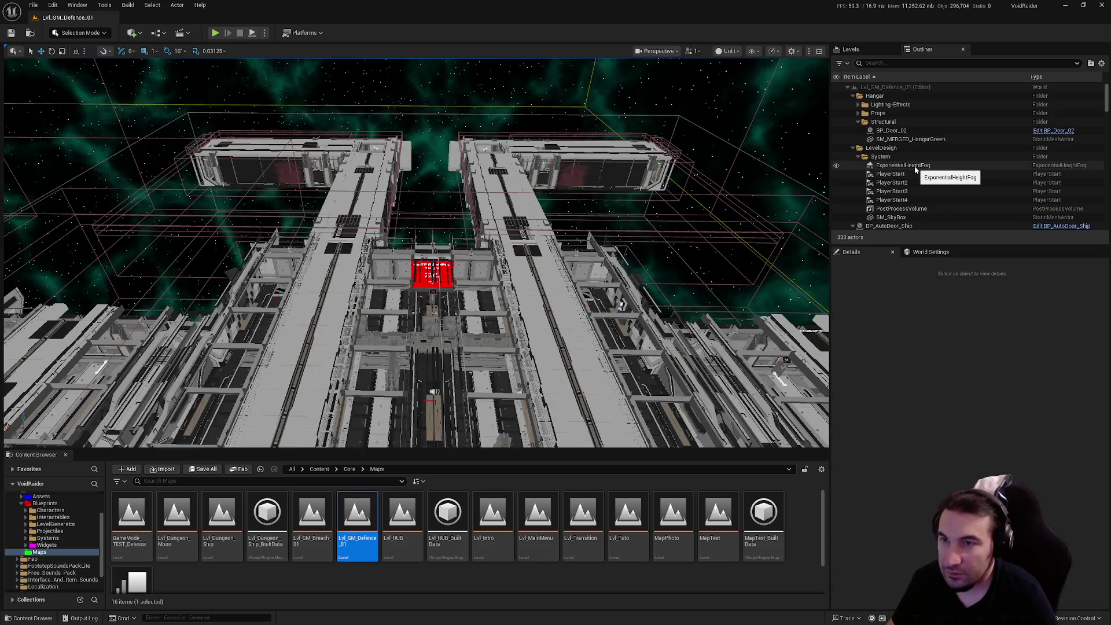
click(913, 168)
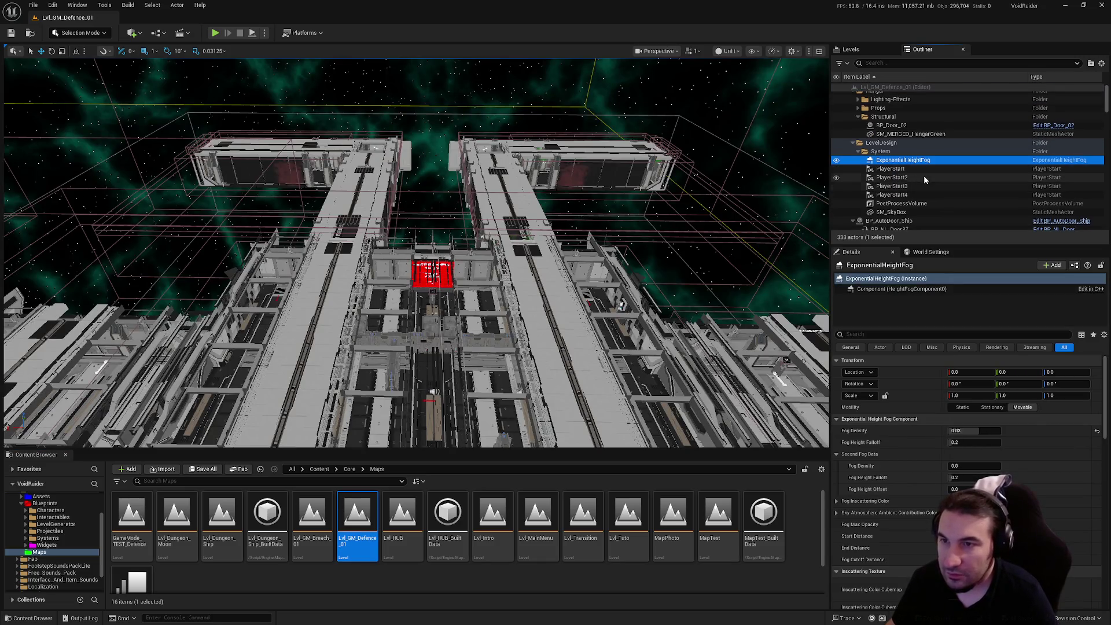
drag(602, 264, 630, 253)
double_click(920, 160)
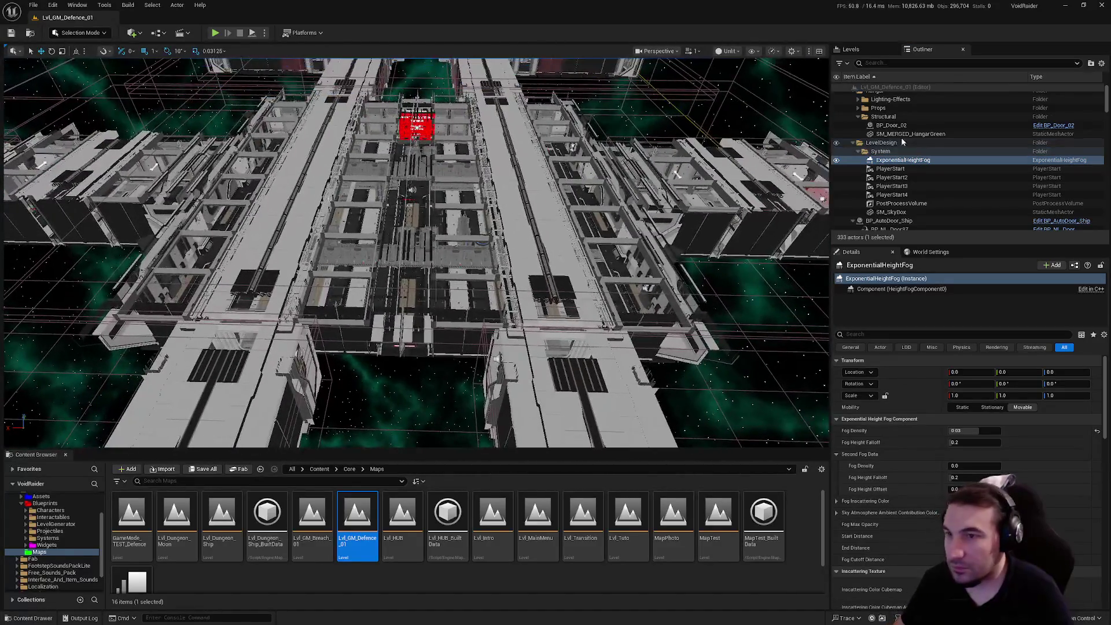
scroll(921, 139, down, 1)
double_click(908, 145)
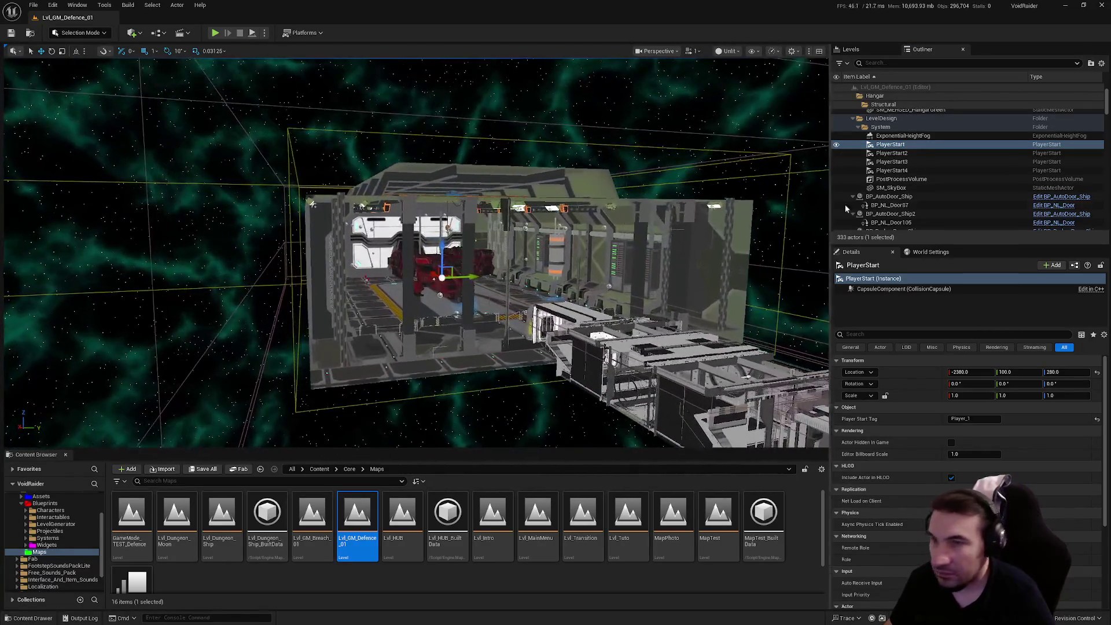
Select PlayerStarts through SM_SkyBox plus BP_DropShip, and frame them in the viewport.
ctrl+click(920, 135)
shift+click(903, 161)
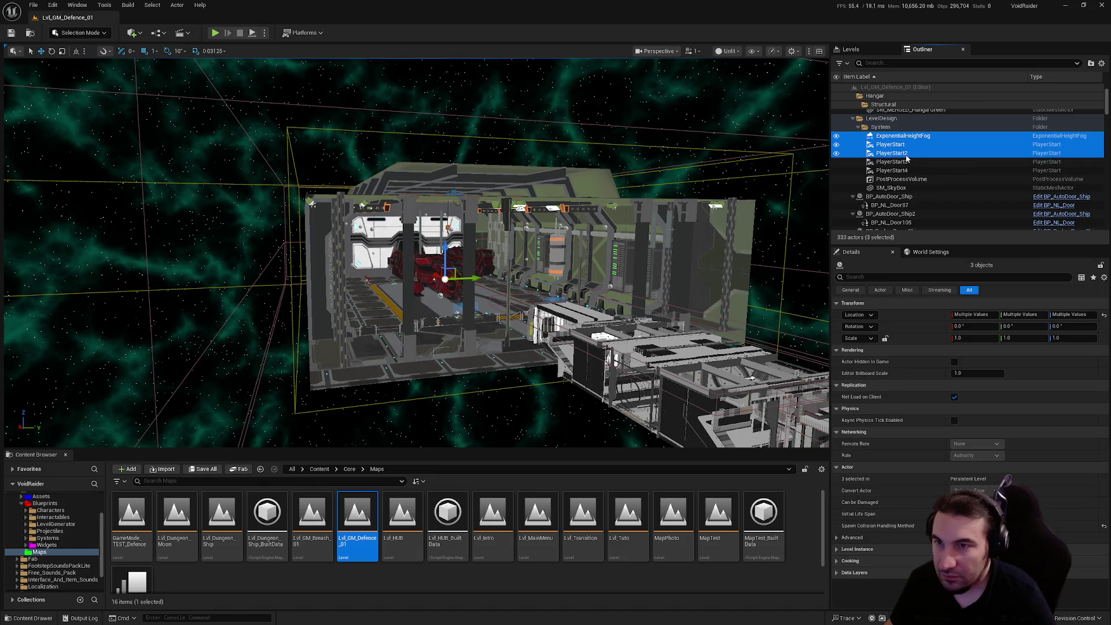
shift+click(908, 171)
shift+click(900, 179)
shift+click(894, 188)
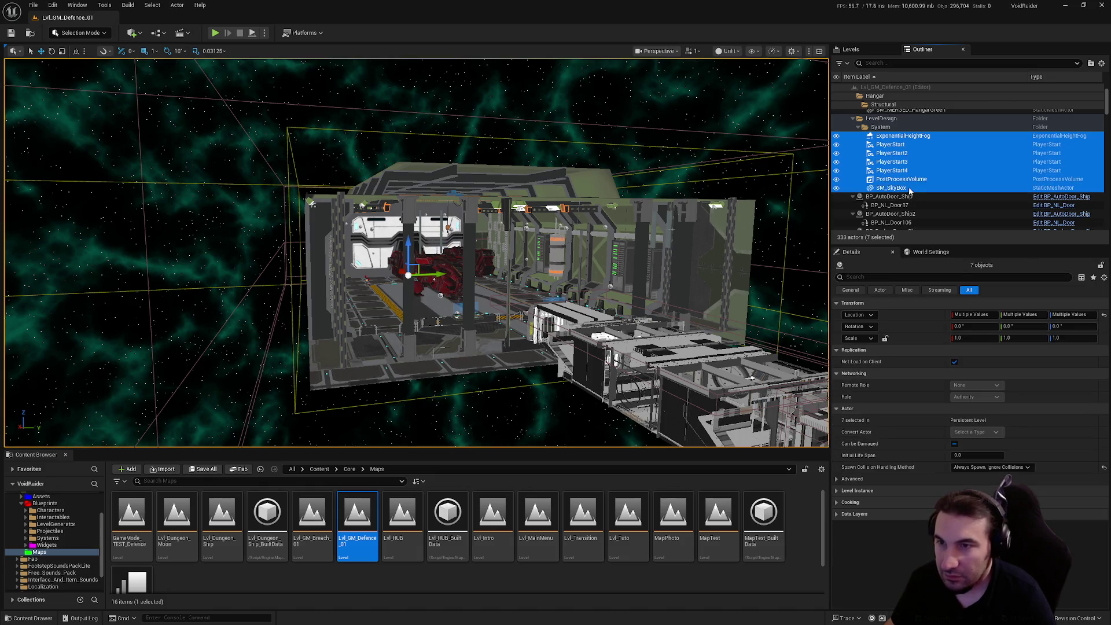
scroll(929, 192, down, 1)
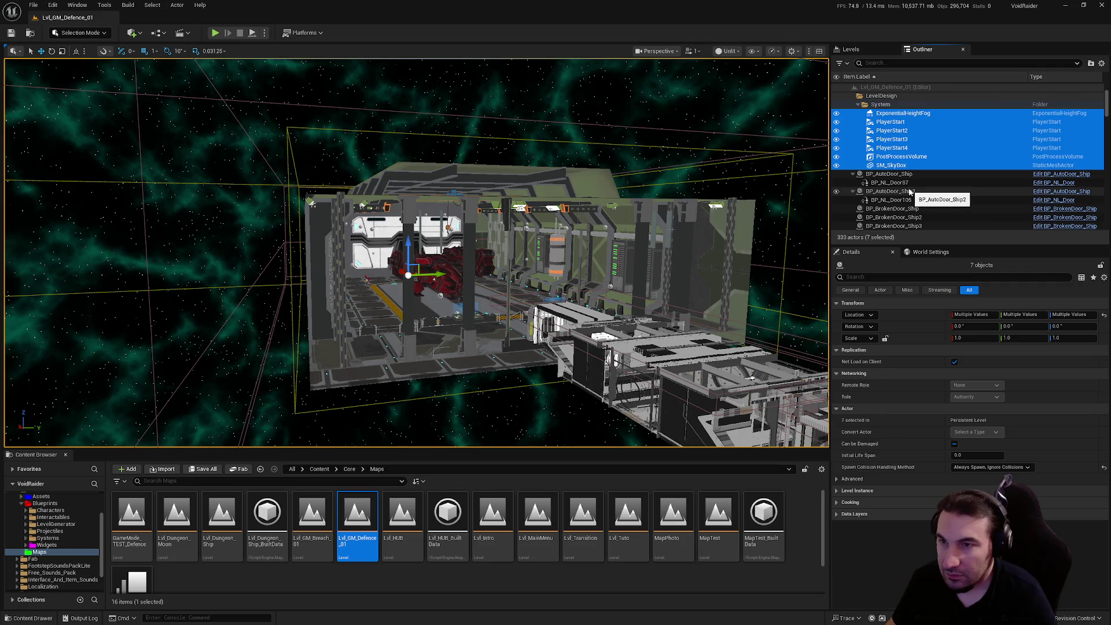
scroll(922, 192, down, 3)
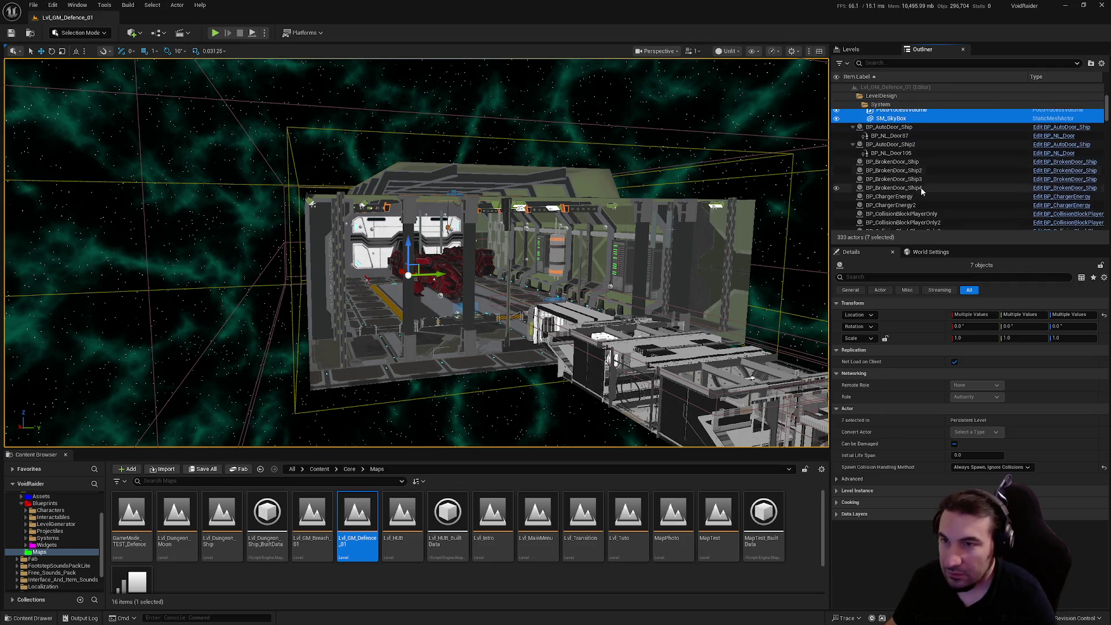
scroll(922, 192, down, 6)
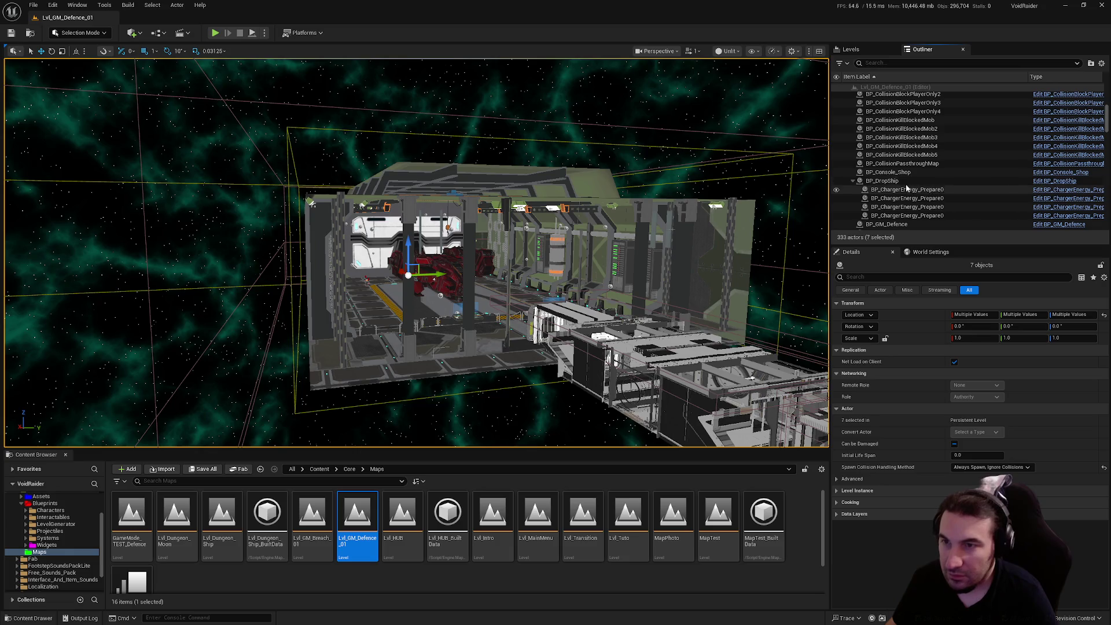
ctrl+click(891, 180)
key(f)
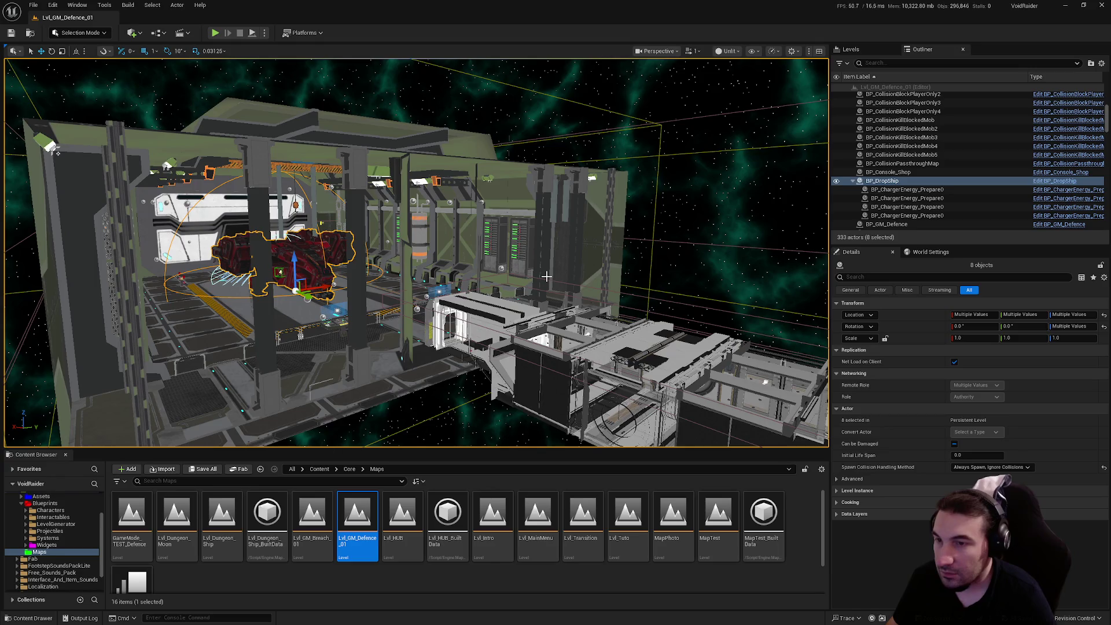
Open Lvl_HUB, then start opening Lvl_GM_Breach_01.
double_click(407, 524)
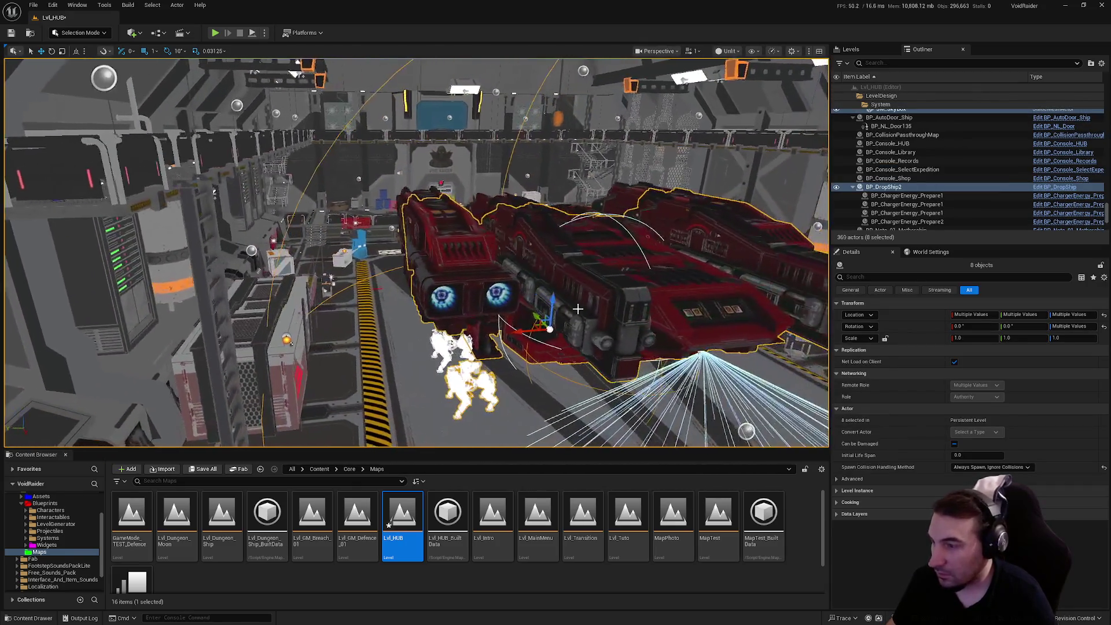
double_click(306, 517)
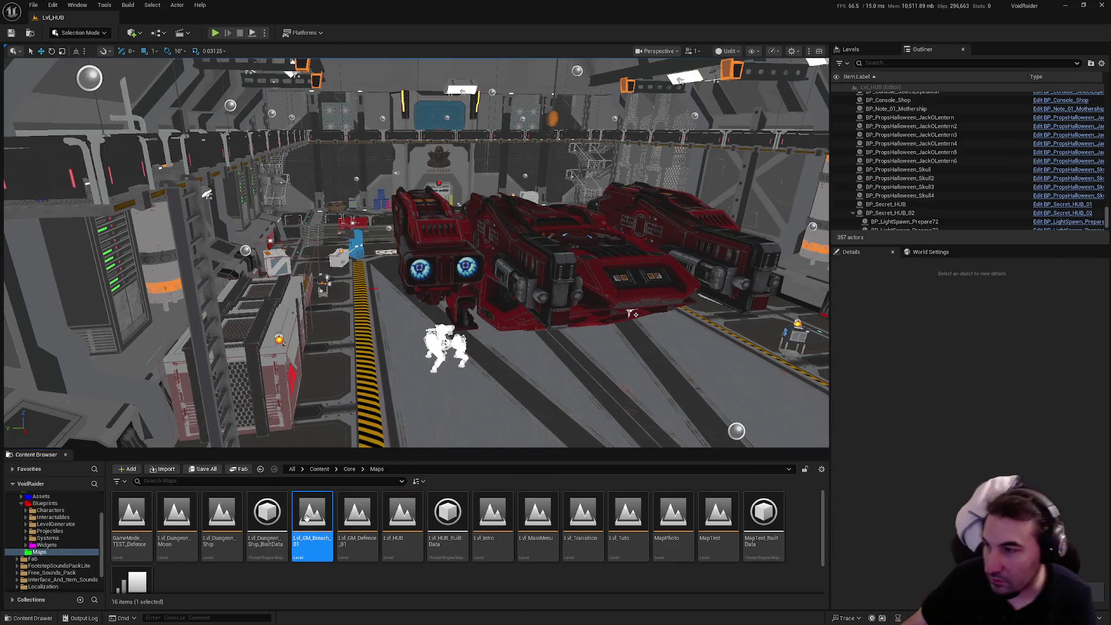
Paste the drop ship and system actors into Lvl_GM_Breach_01 and save it.
key(ctrl+v)
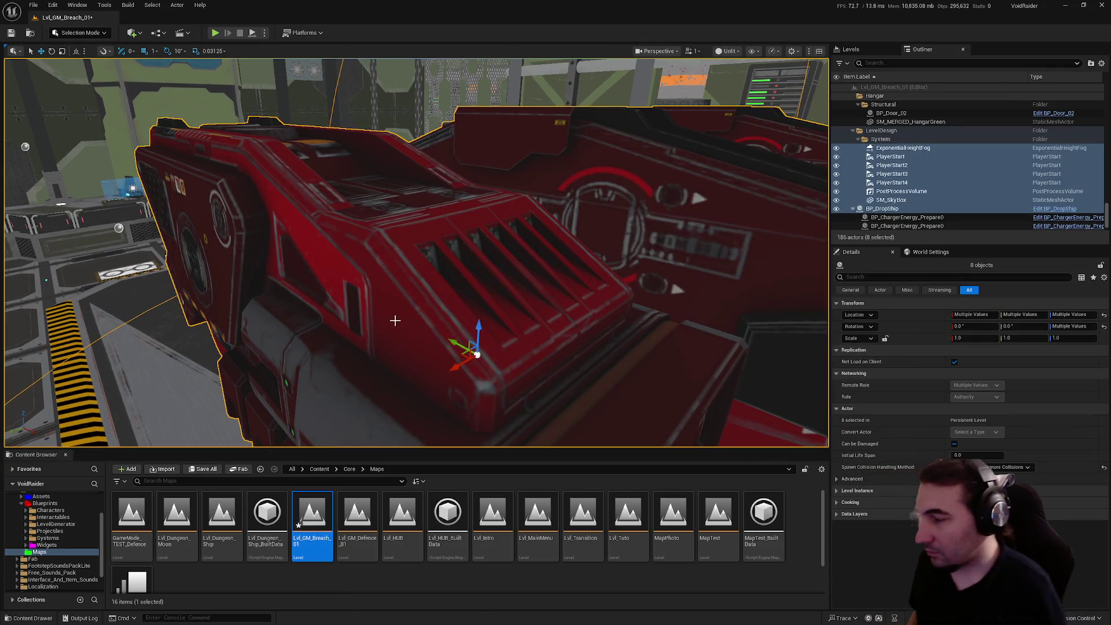
click(214, 470)
click(621, 415)
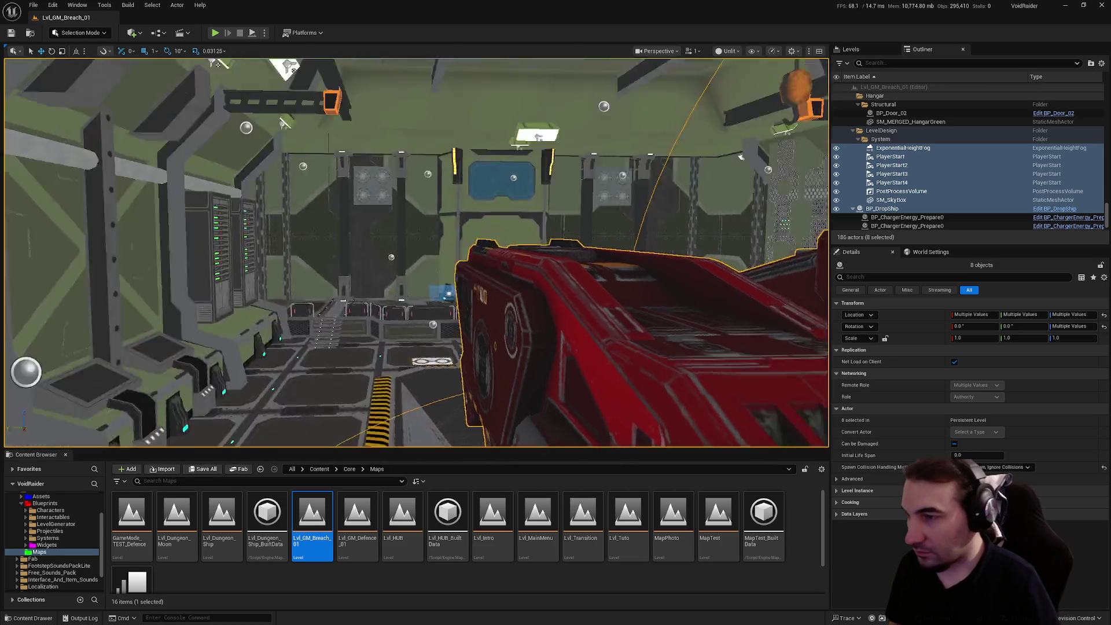
View the red drop ship, pick the SM_MERGED_HangarGreen mesh, and open Lvl_HUB.
mouse_move(414, 252)
mouse_down()
mouse_move(336, 257)
mouse_move(635, 344)
mouse_up()
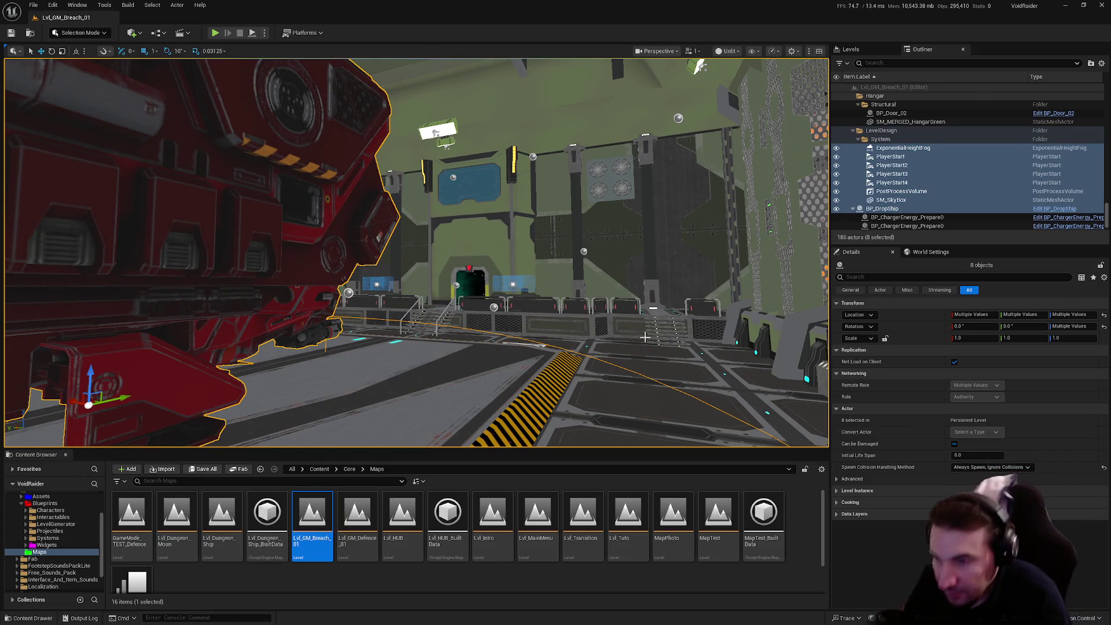
click(651, 278)
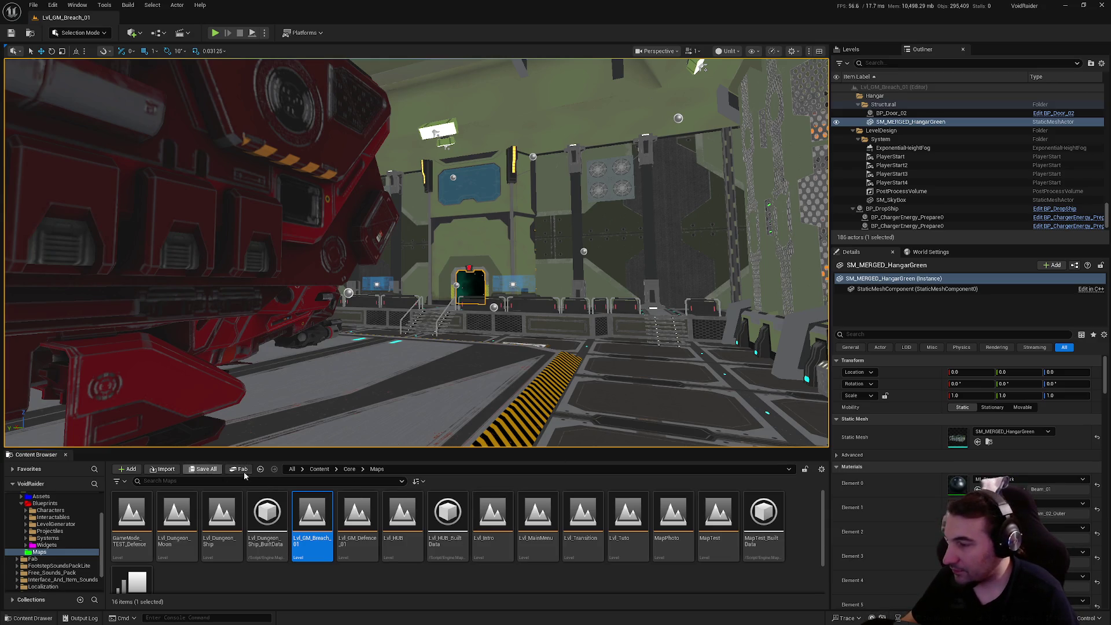
double_click(405, 510)
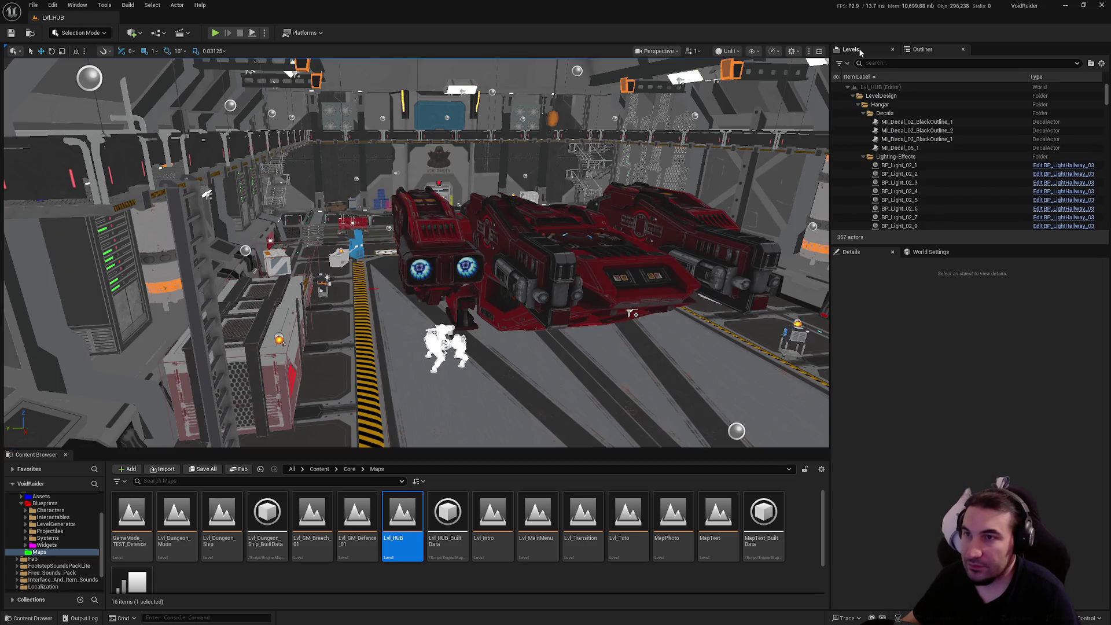
Copy the BeginPlay node chain from Lvl_HUB's level blueprint.
click(860, 51)
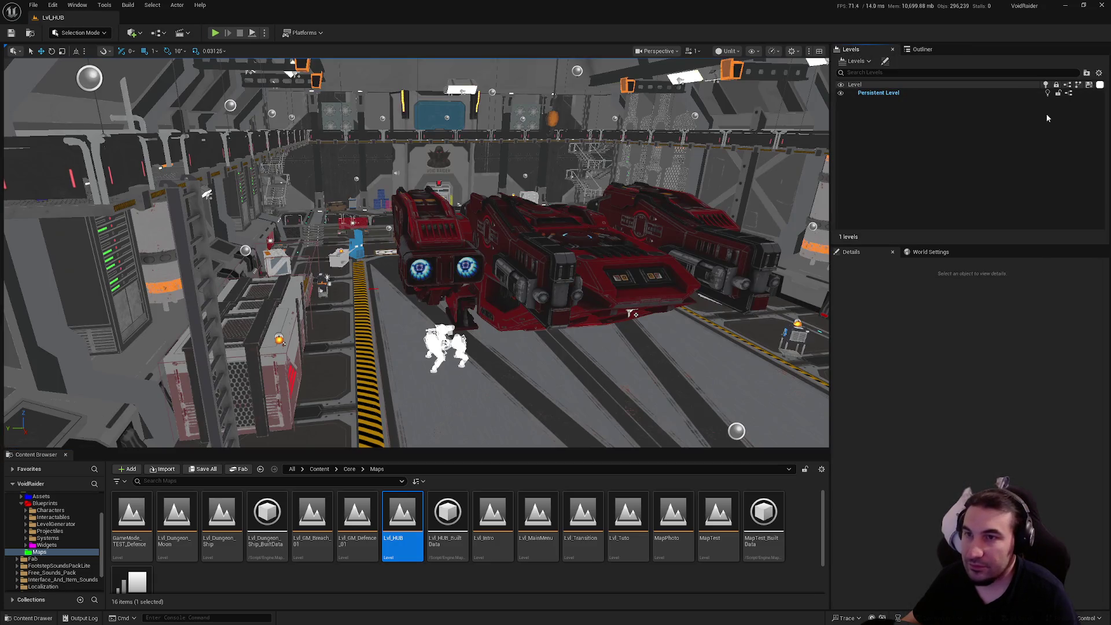
click(1069, 94)
scroll(769, 321, down, 5)
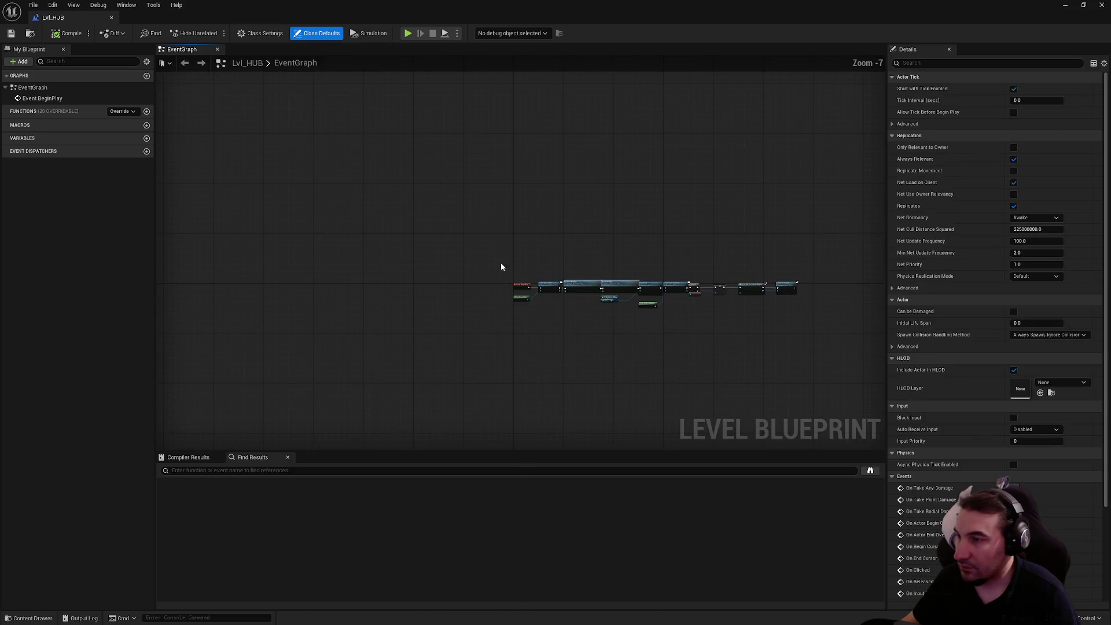
mouse_move(447, 230)
mouse_down()
mouse_move(867, 376)
mouse_move(820, 364)
mouse_up()
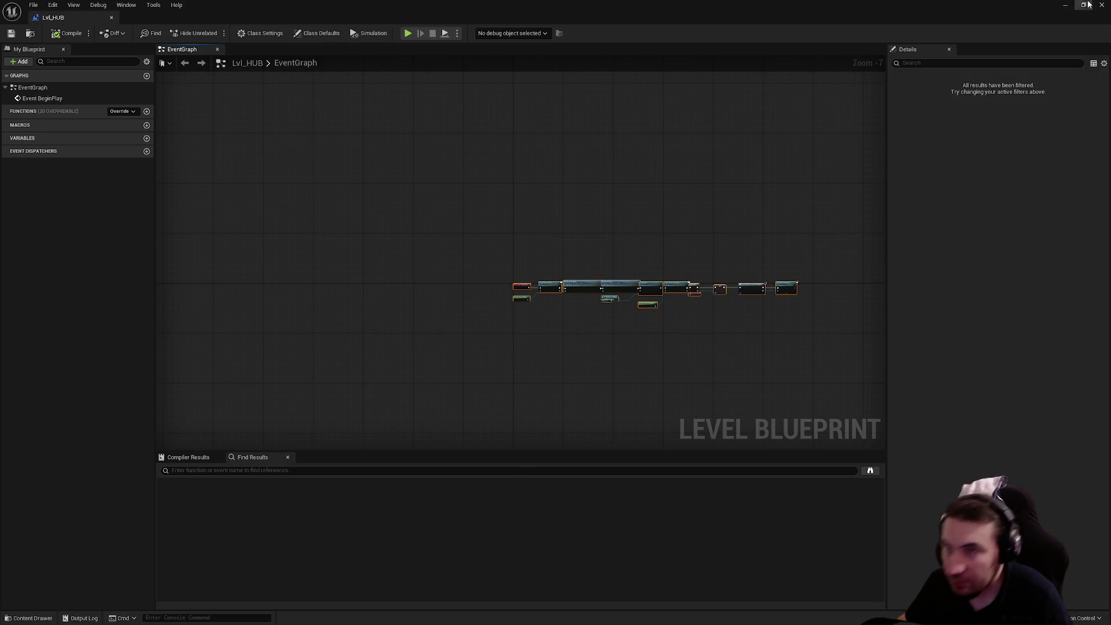
click(1103, 5)
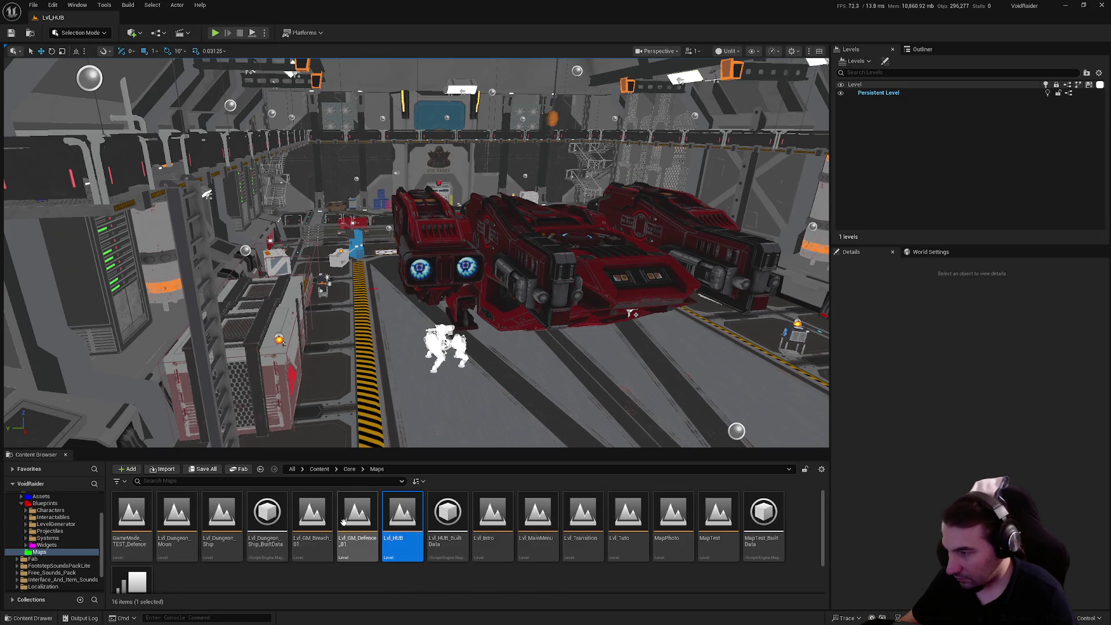
In Lvl_GM_Breach_01's level blueprint, replace the default BeginPlay and Tick with the pasted chain.
double_click(313, 512)
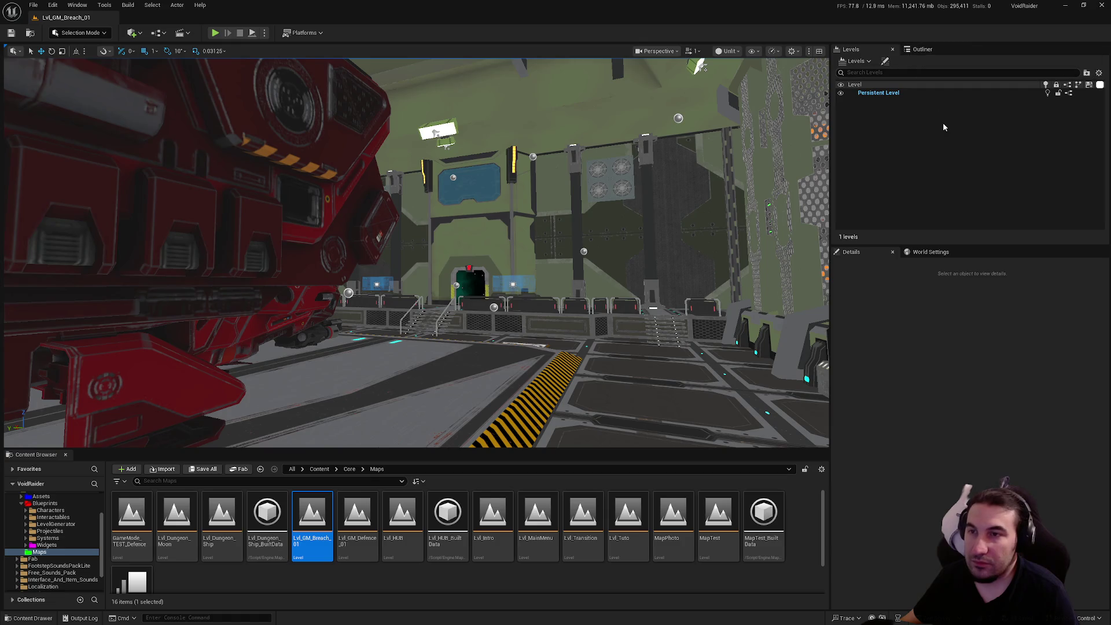
click(1068, 93)
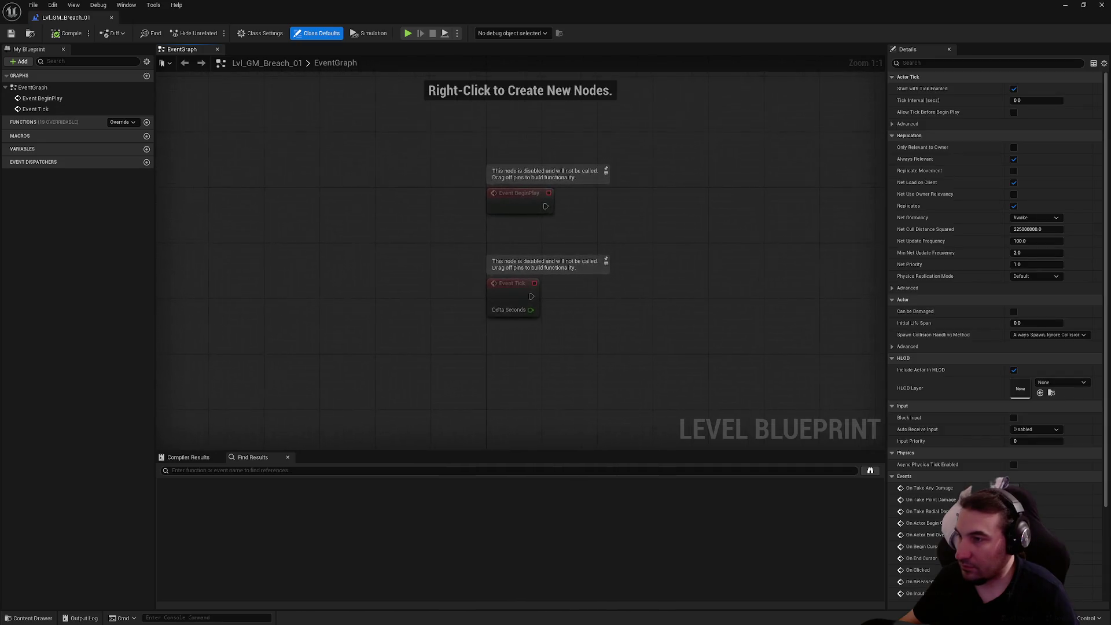
key(ctrl+a)
key(Delete)
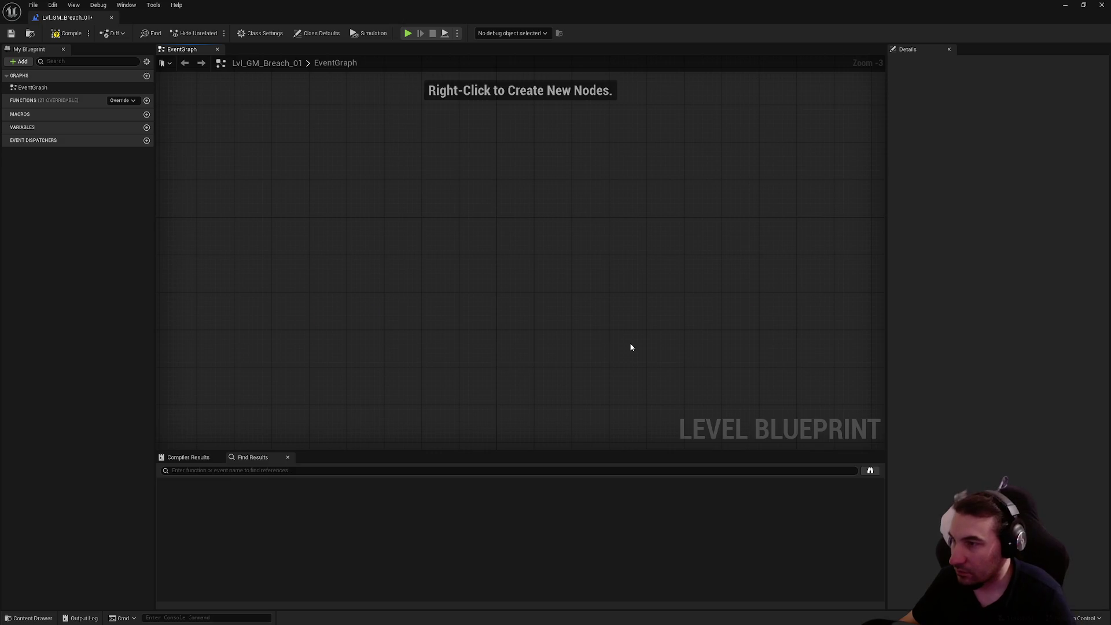
key(ctrl+v)
drag(259, 327, 509, 228)
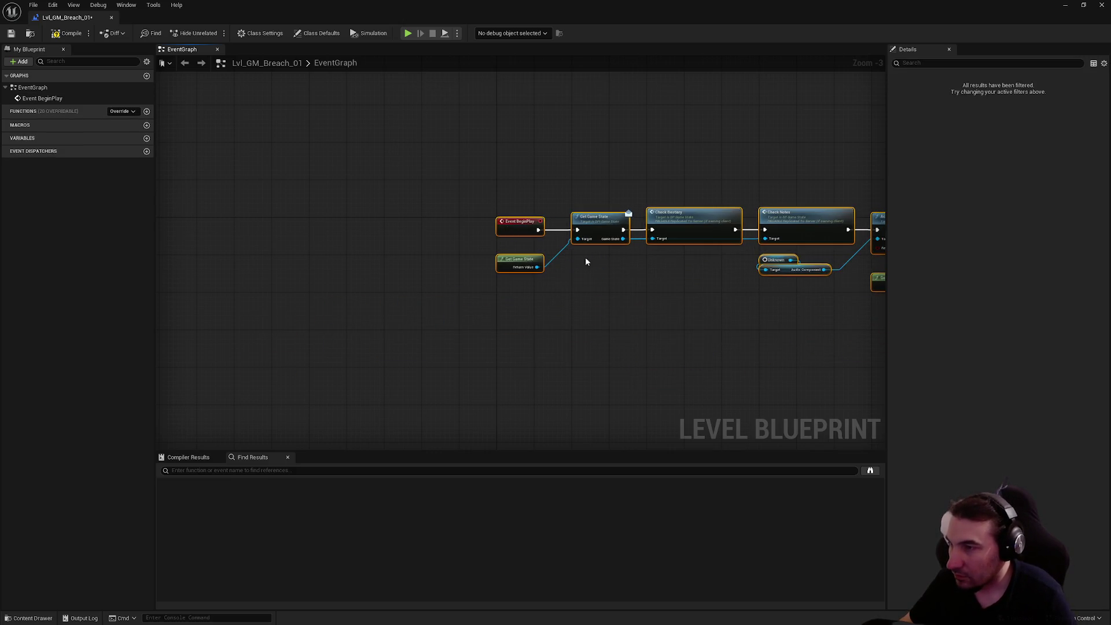
drag(585, 262, 440, 298)
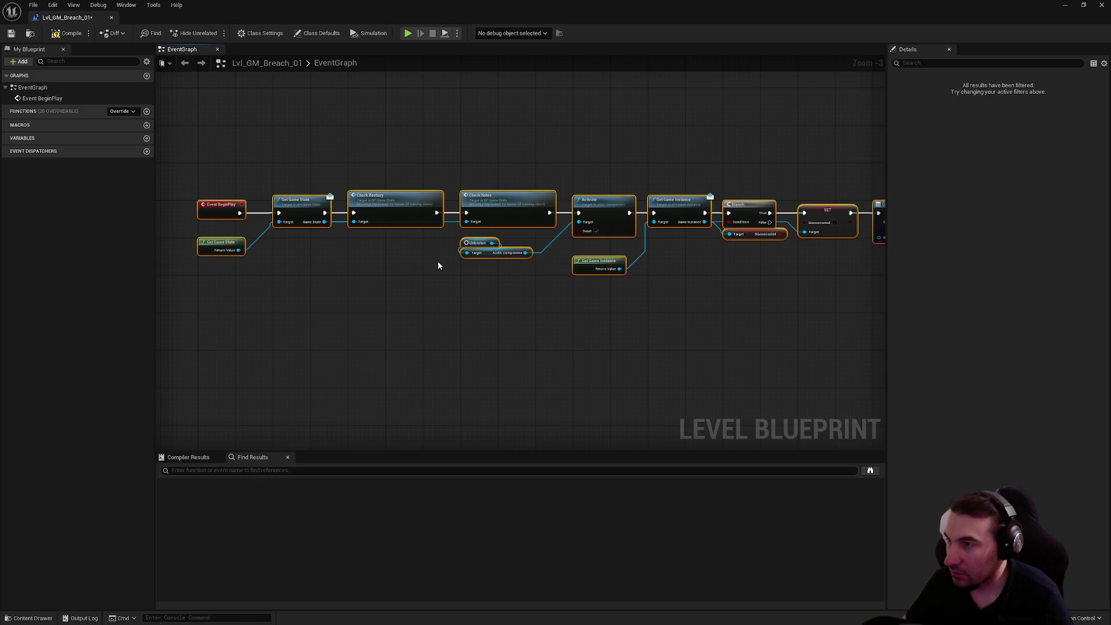
click(447, 295)
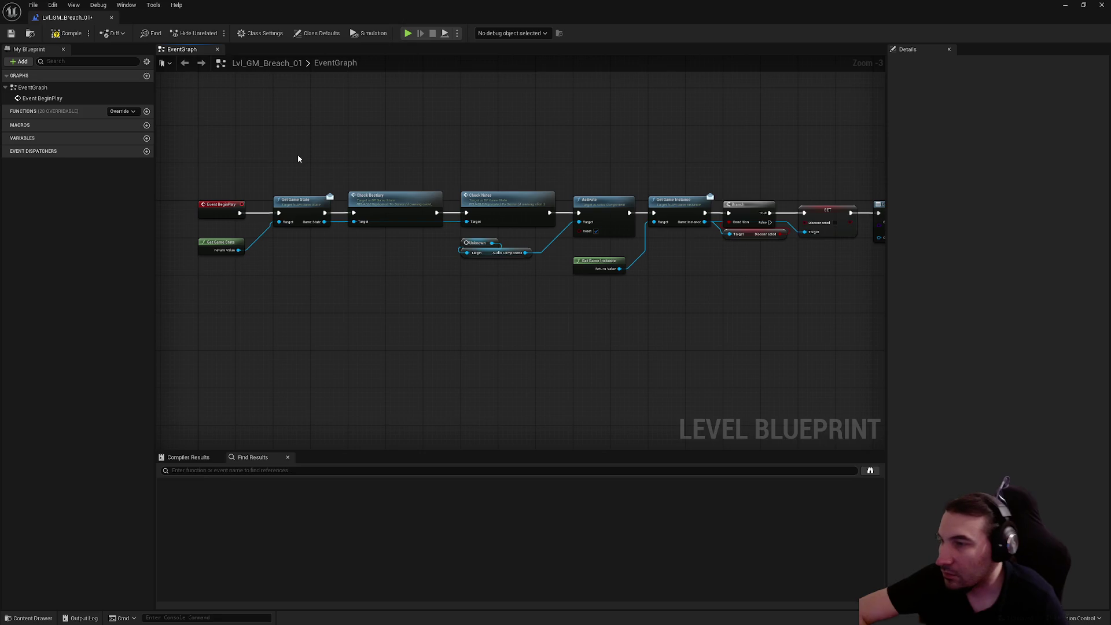
Delete the game-state, Game Instance, Branch, SET and widget nodes, save, then open Lvl_MainMenu.
mouse_move(298, 158)
mouse_down()
mouse_move(509, 285)
mouse_move(590, 249)
mouse_move(440, 223)
mouse_up()
key(Delete)
drag(367, 154, 686, 332)
key(Delete)
drag(845, 287, 565, 168)
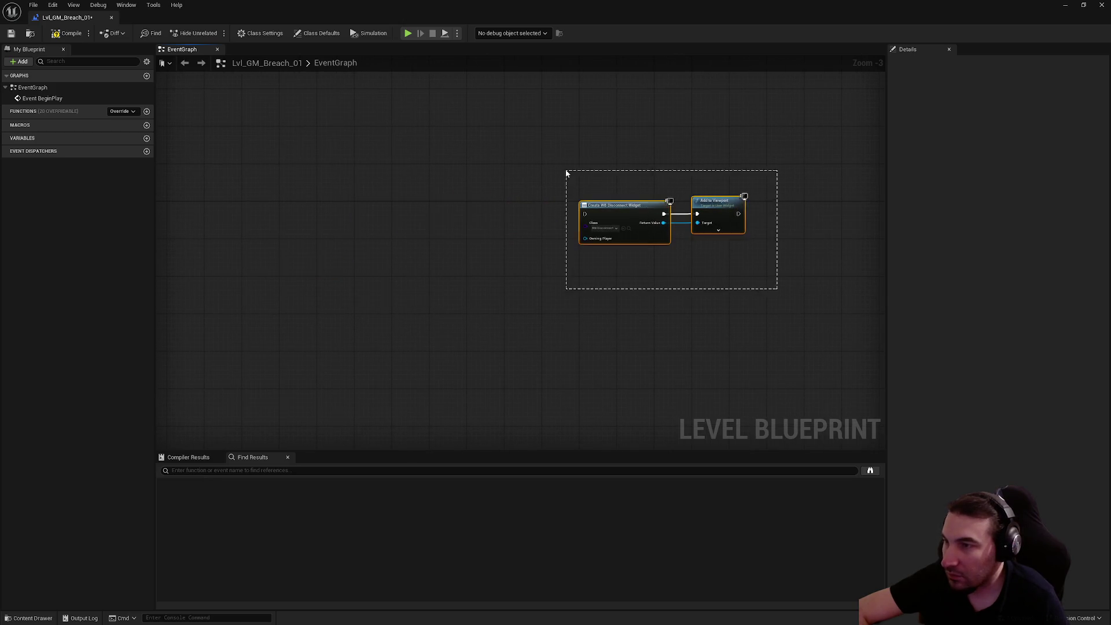
key(Delete)
click(11, 33)
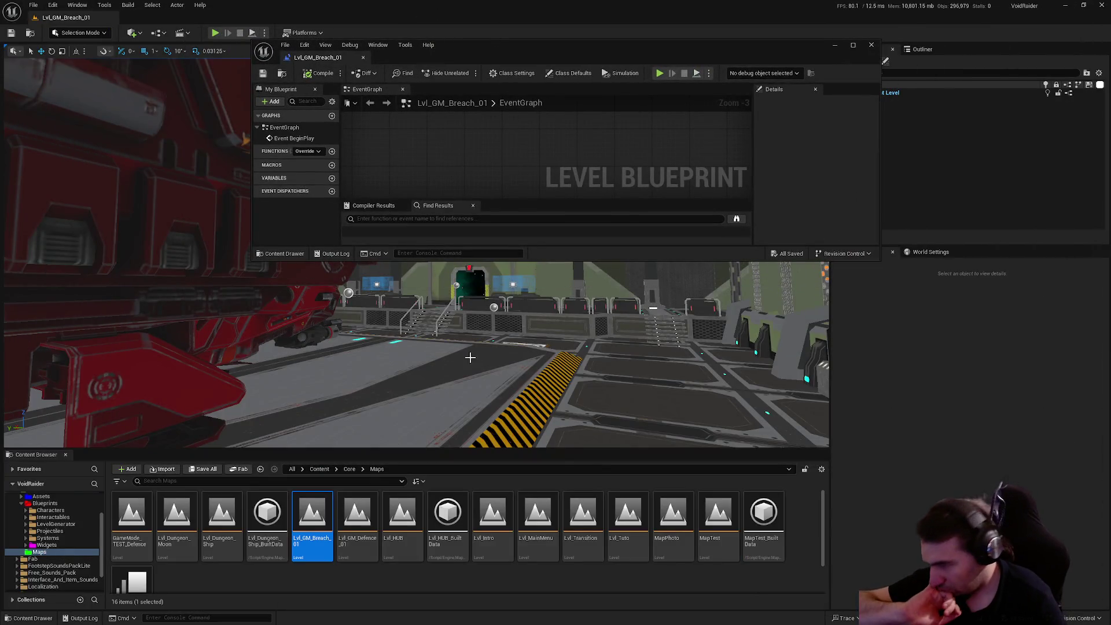
double_click(538, 514)
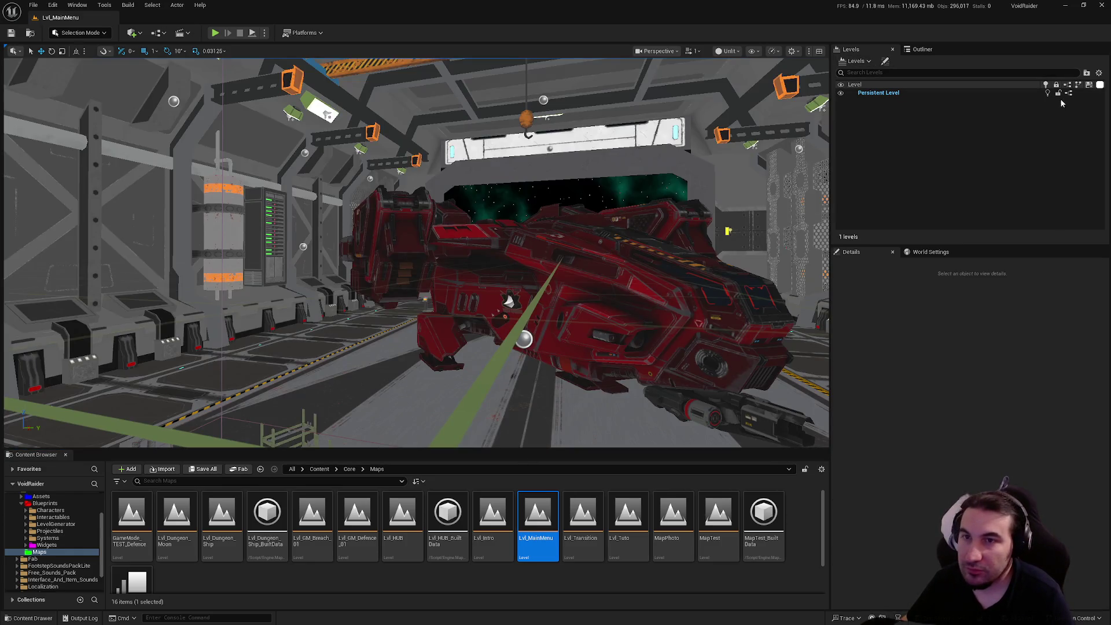
Inspect the Lvl_MainMenu level blueprint full screen, then close it.
click(1069, 93)
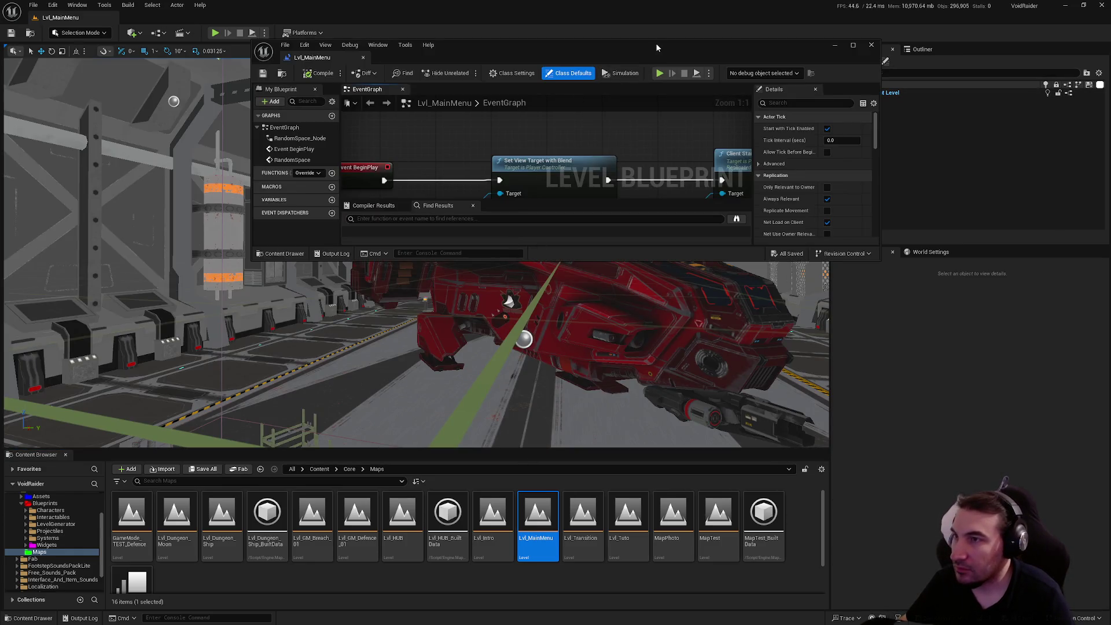
double_click(657, 46)
scroll(451, 215, down, 5)
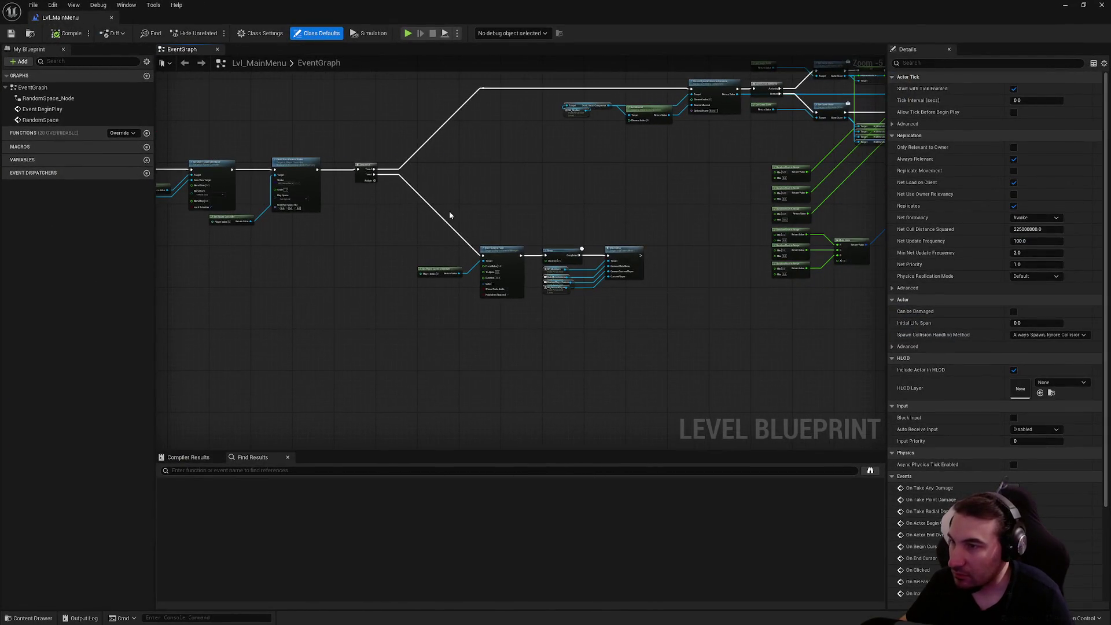
mouse_move(450, 215)
mouse_down()
mouse_move(459, 261)
mouse_move(363, 138)
mouse_move(719, 257)
mouse_move(880, 452)
mouse_up()
scroll(446, 344, up, 2)
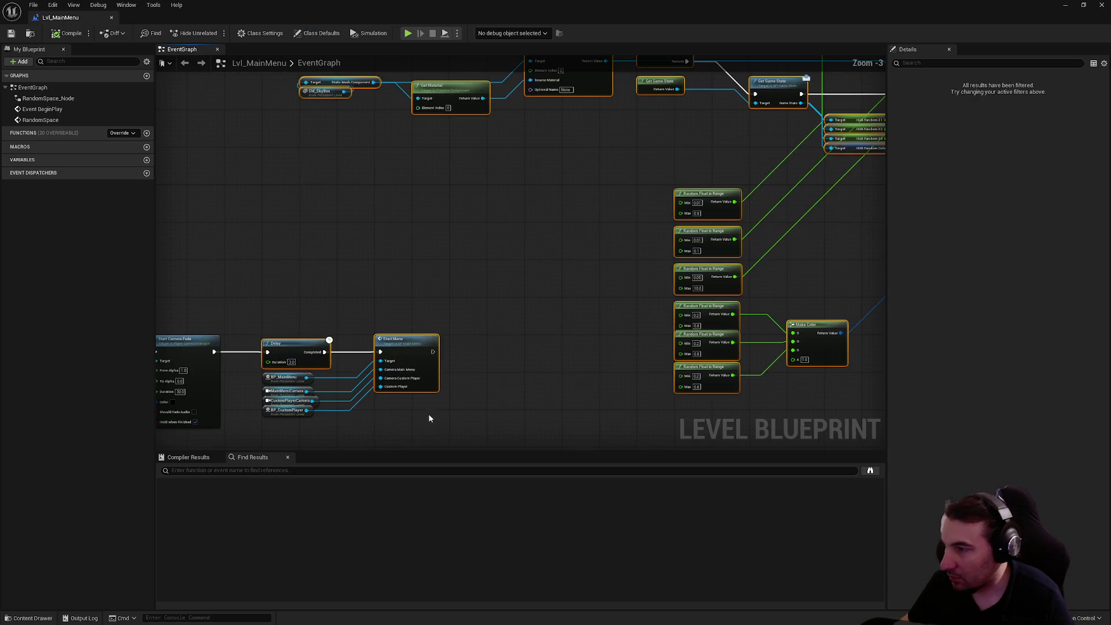
scroll(421, 277, down, 2)
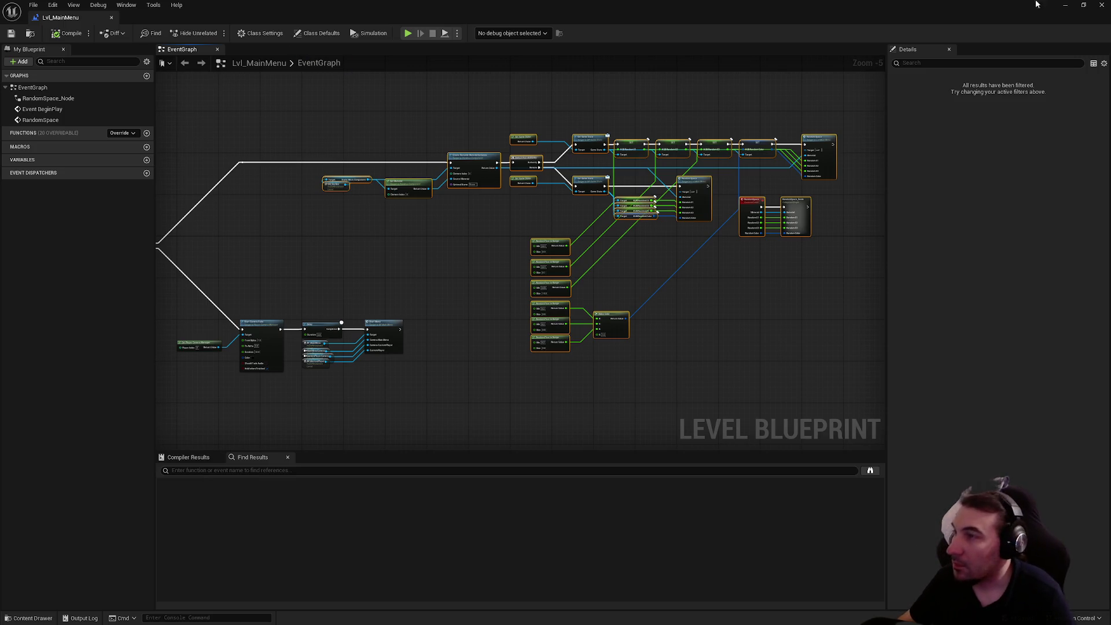
click(1099, 5)
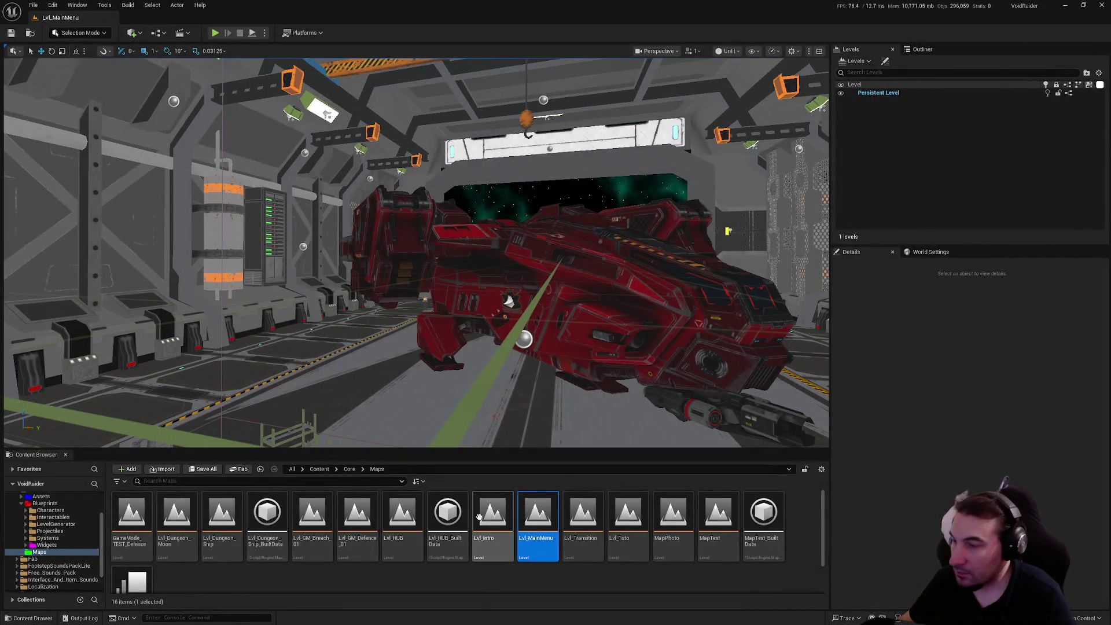
Open Lvl_GM_Breach_01's Level Blueprint and paste the copied node network.
double_click(329, 525)
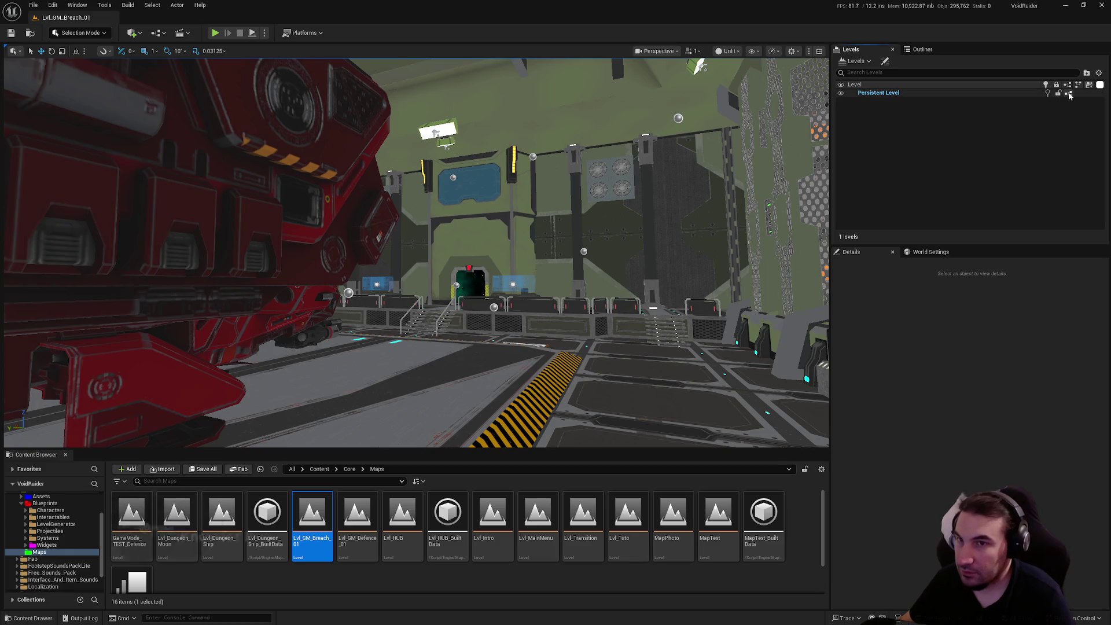
click(1068, 93)
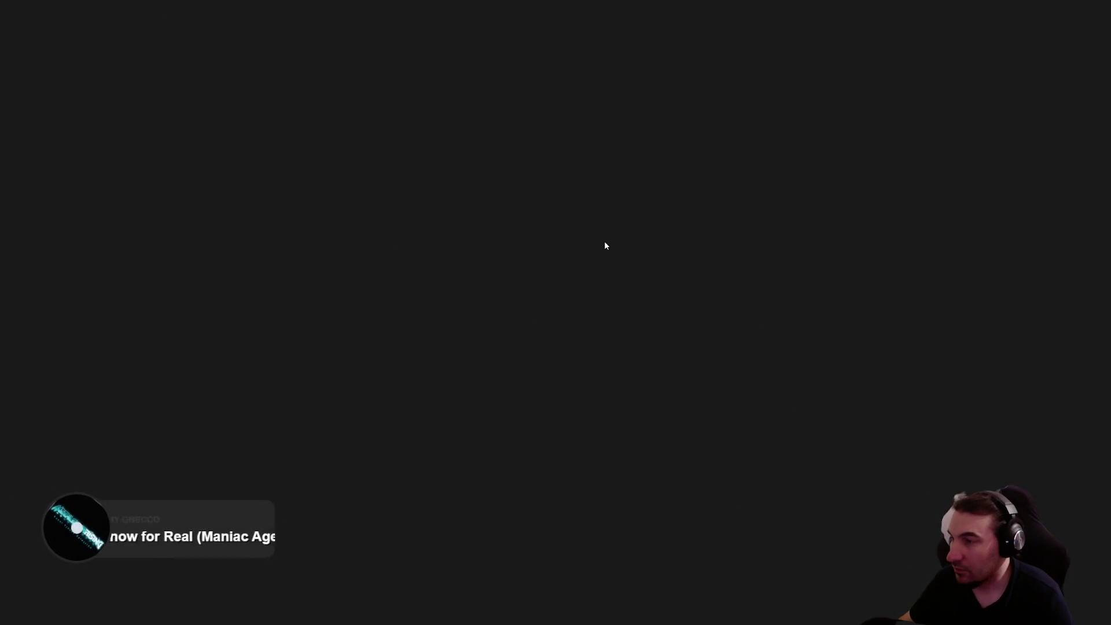
scroll(625, 272, down, 4)
key(ctrl+v)
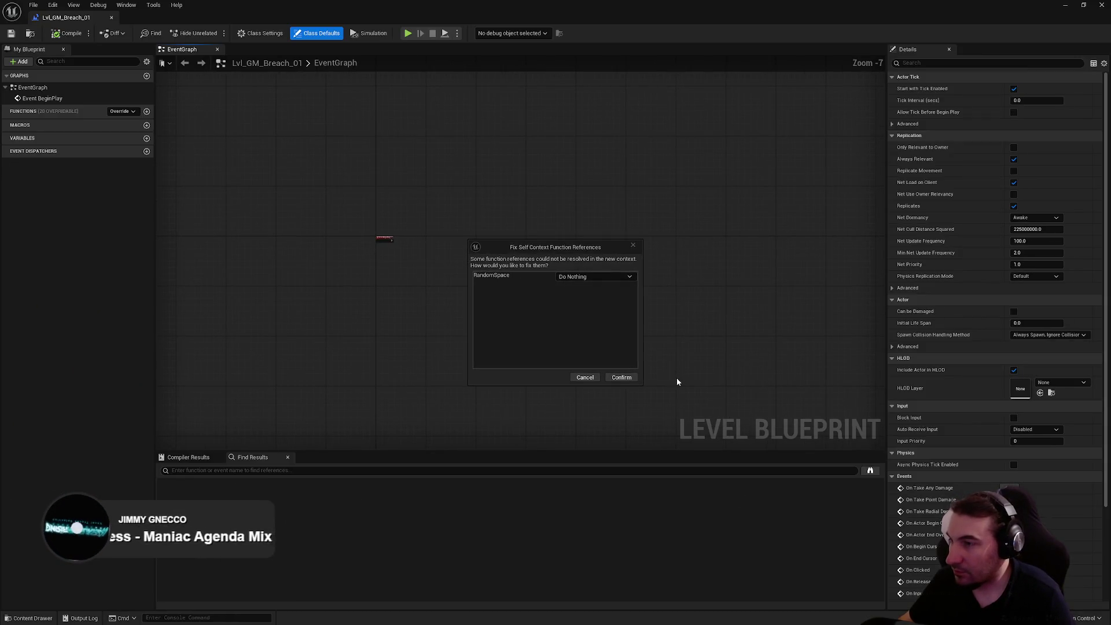
Accept the pasted random-space nodes, place them below Event BeginPlay and wire BeginPlay into them.
click(620, 377)
scroll(570, 322, up, 6)
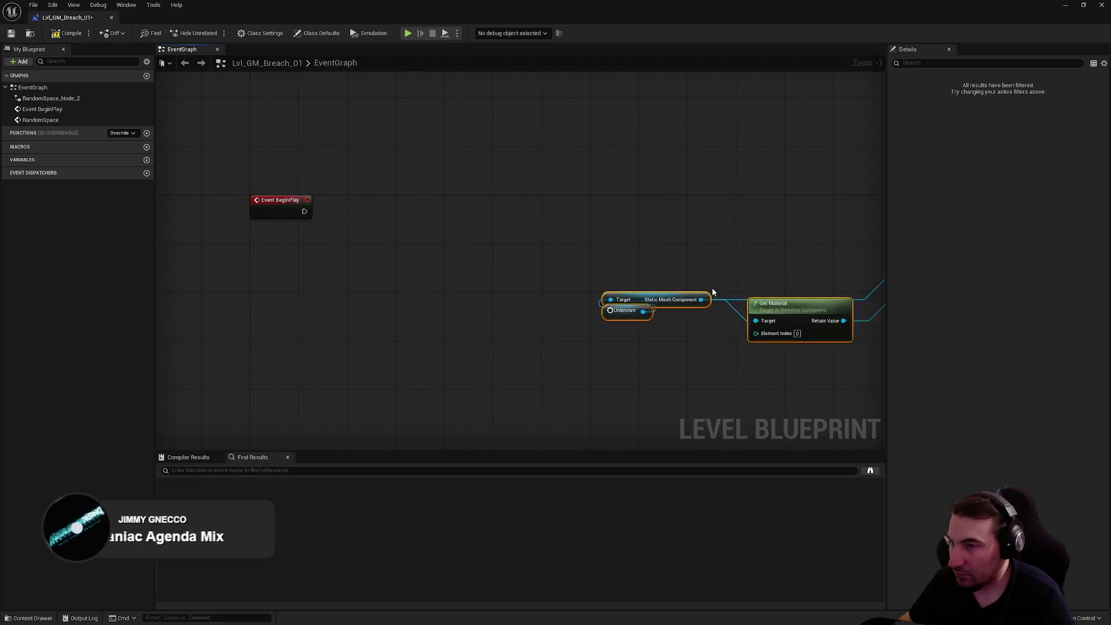
drag(437, 207, 424, 268)
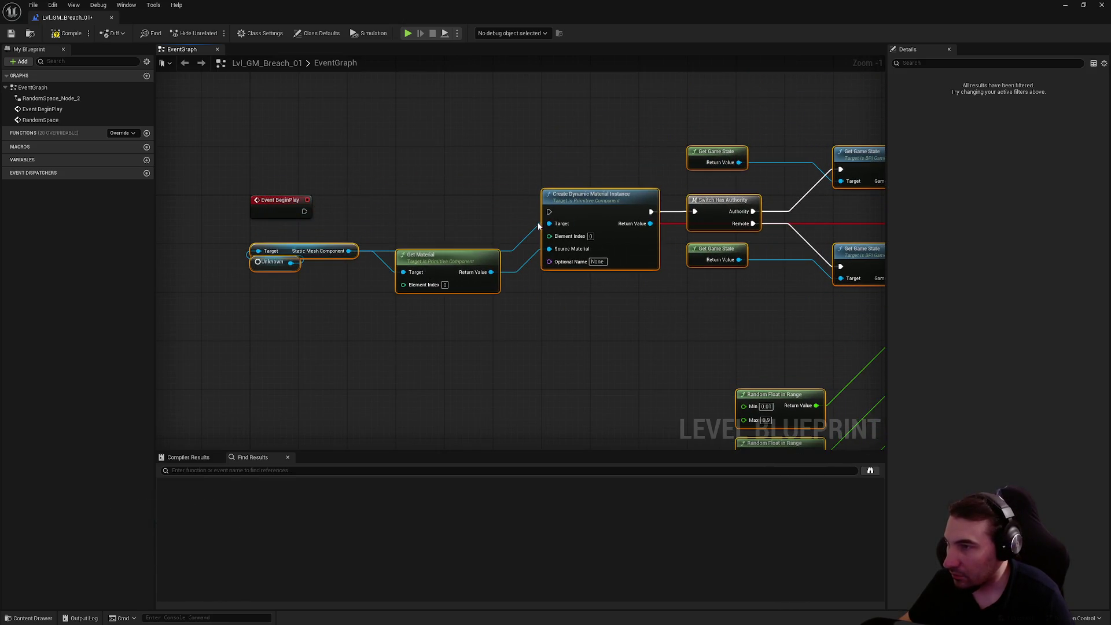
drag(549, 211, 304, 212)
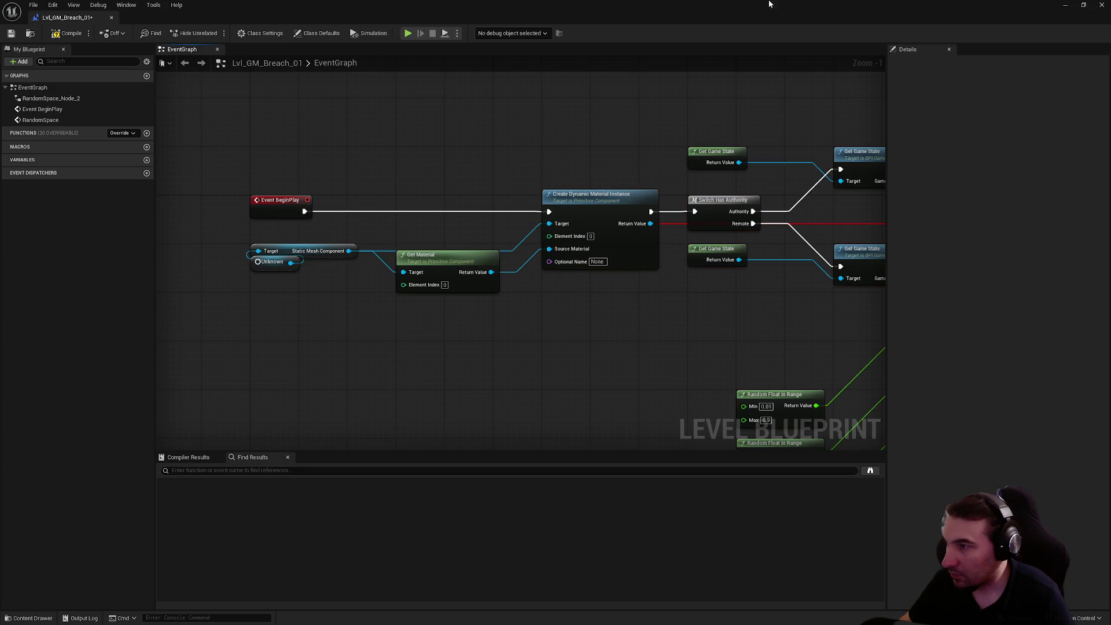
mouse_move(679, 12)
mouse_down()
mouse_move(680, 38)
mouse_move(579, 84)
mouse_up()
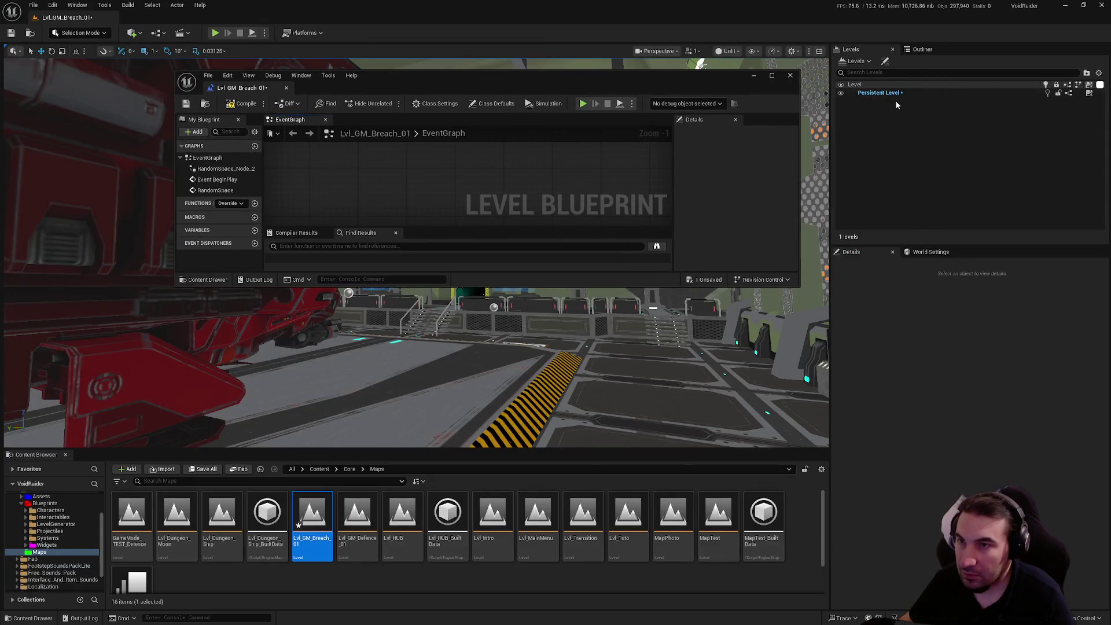
Bring SM_SkyBox from the Outliner into the graph and connect it to the Target input.
click(922, 50)
scroll(932, 151, down, 5)
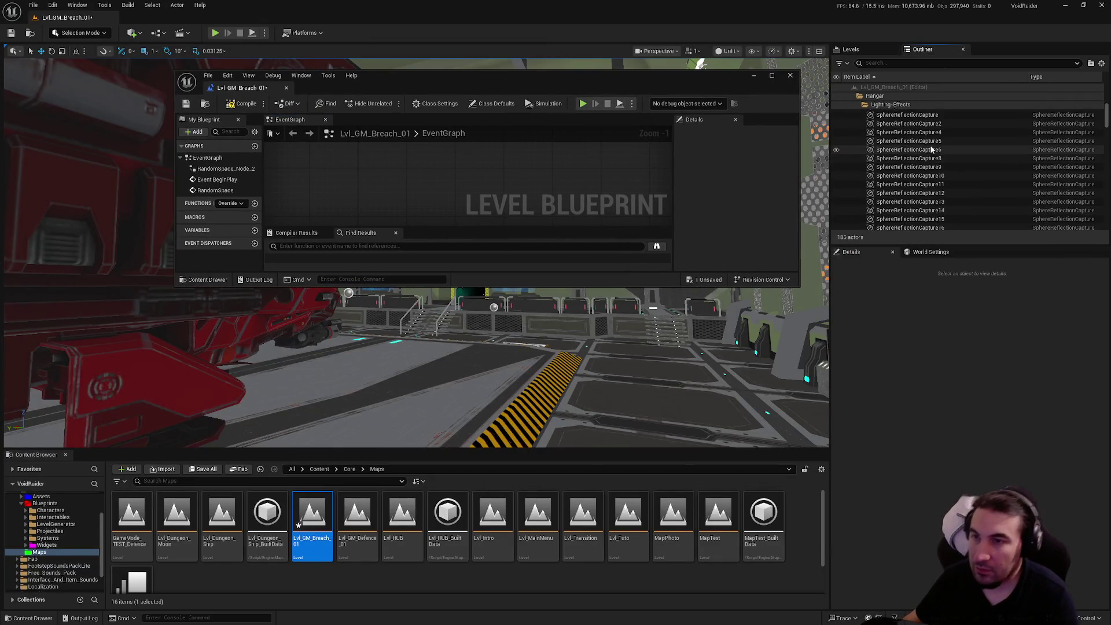
scroll(955, 174, down, 10)
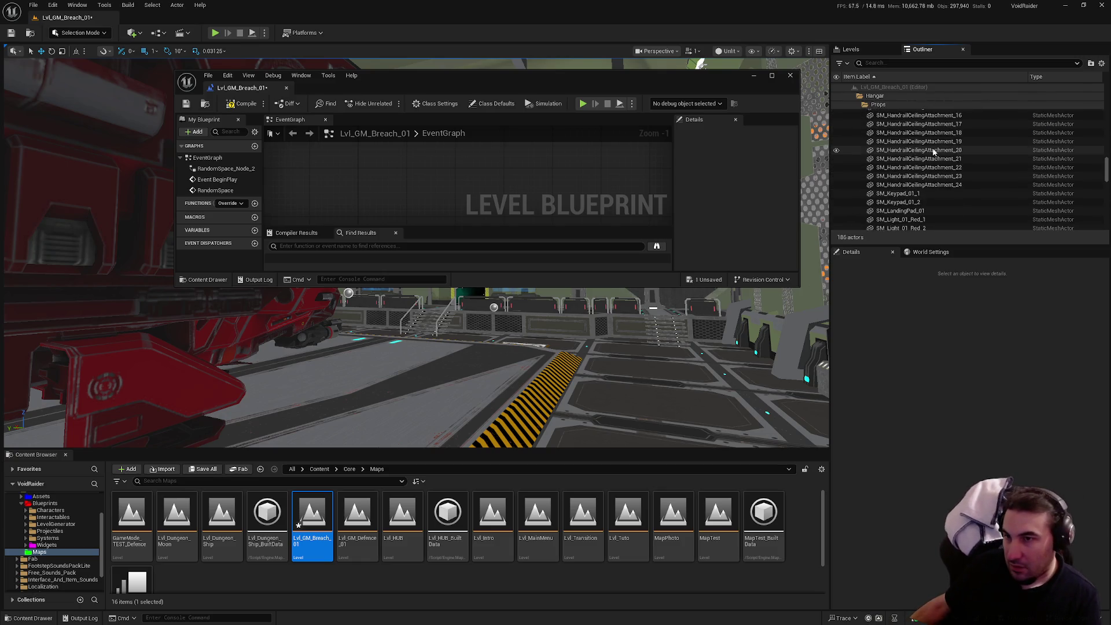
scroll(955, 193, down, 4)
click(937, 179)
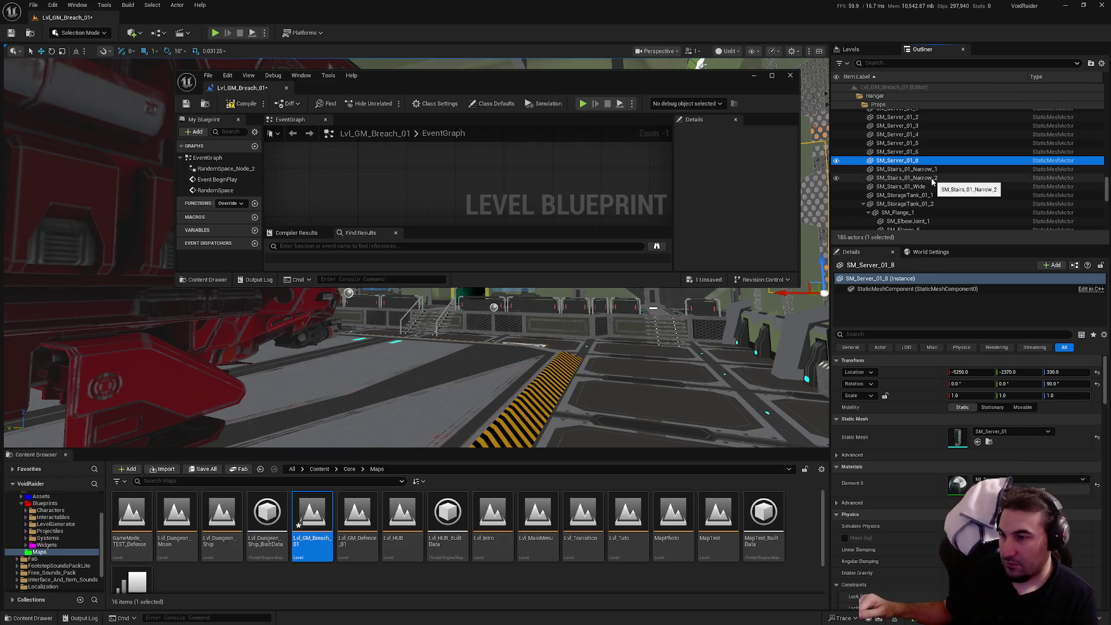
scroll(959, 184, down, 1)
scroll(958, 188, down, 8)
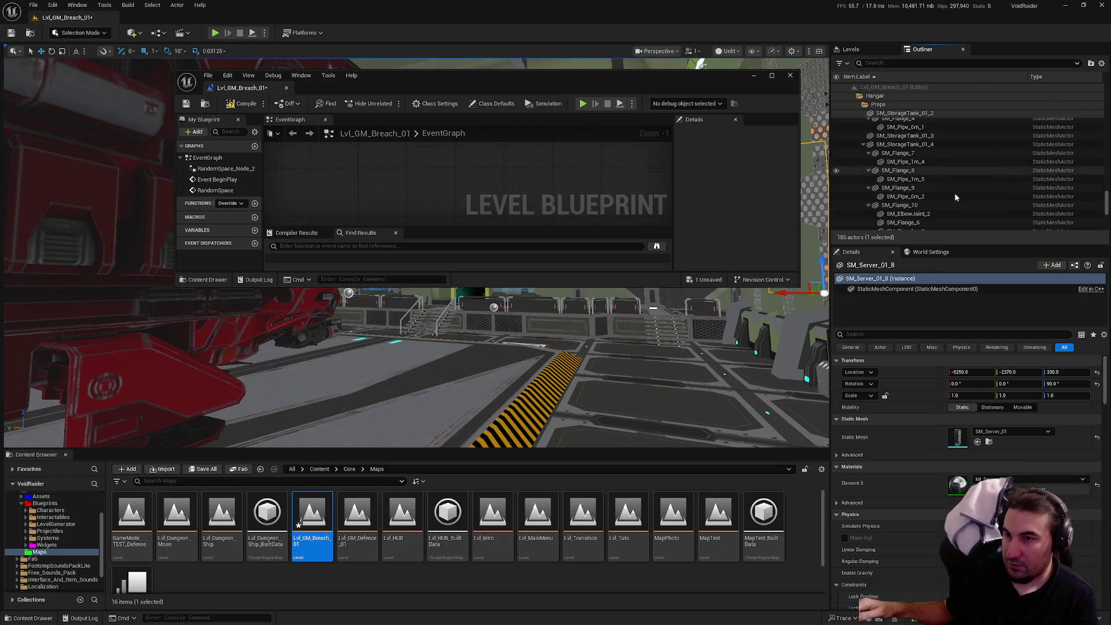
scroll(949, 197, down, 4)
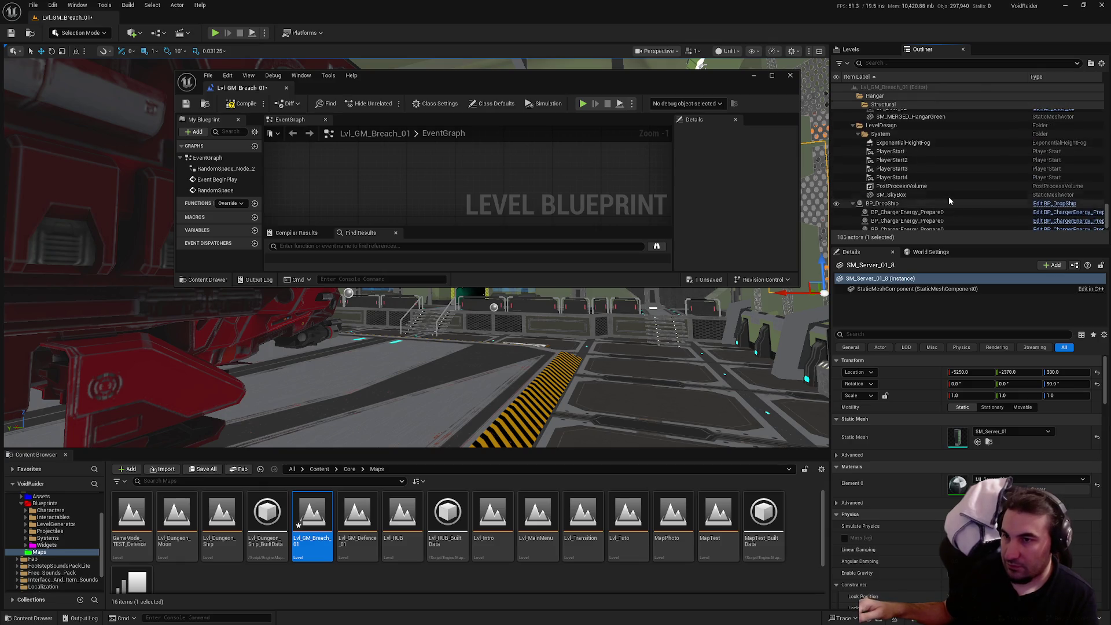
drag(918, 183, 472, 191)
double_click(562, 73)
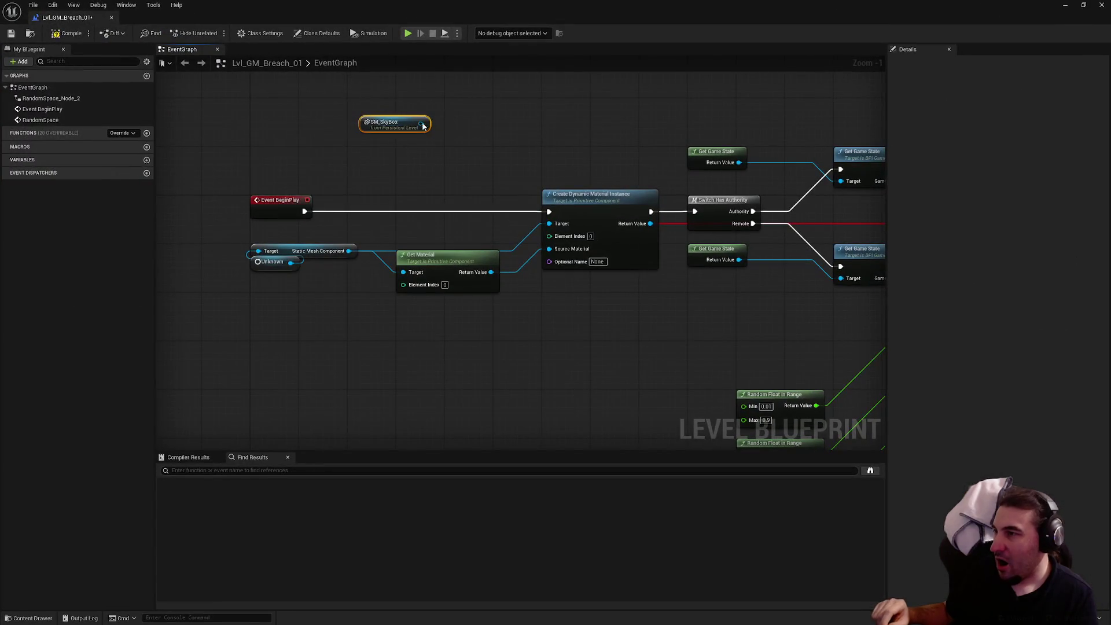
mouse_move(421, 123)
mouse_down()
mouse_move(297, 260)
mouse_move(258, 251)
mouse_up()
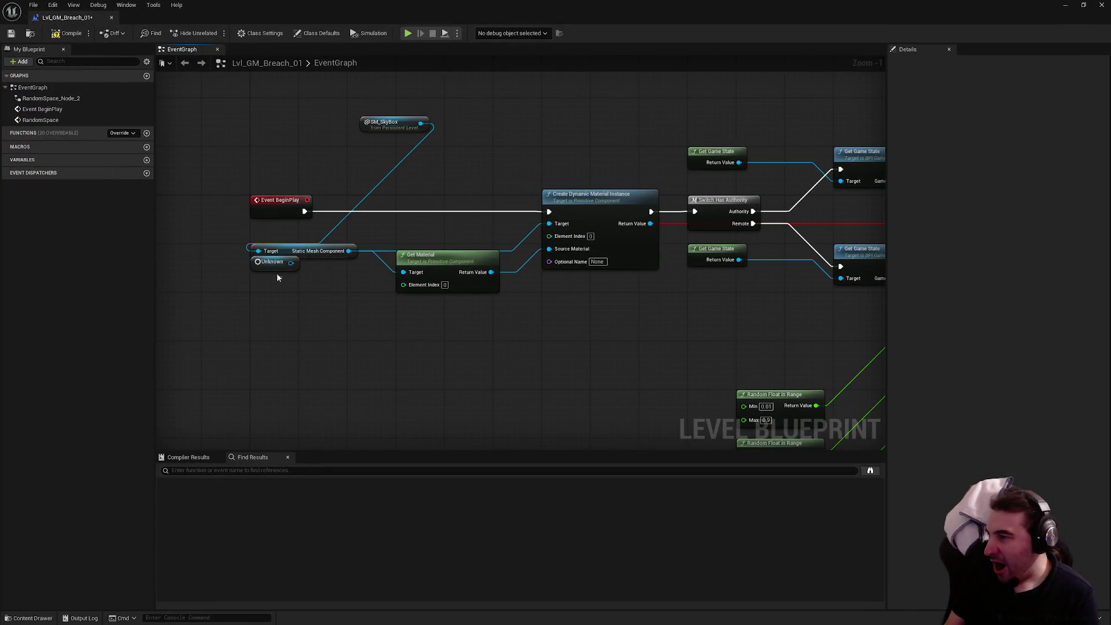
Delete the broken Unknown node, refresh both Random Space nodes, and save the Breach map.
click(275, 265)
key(Delete)
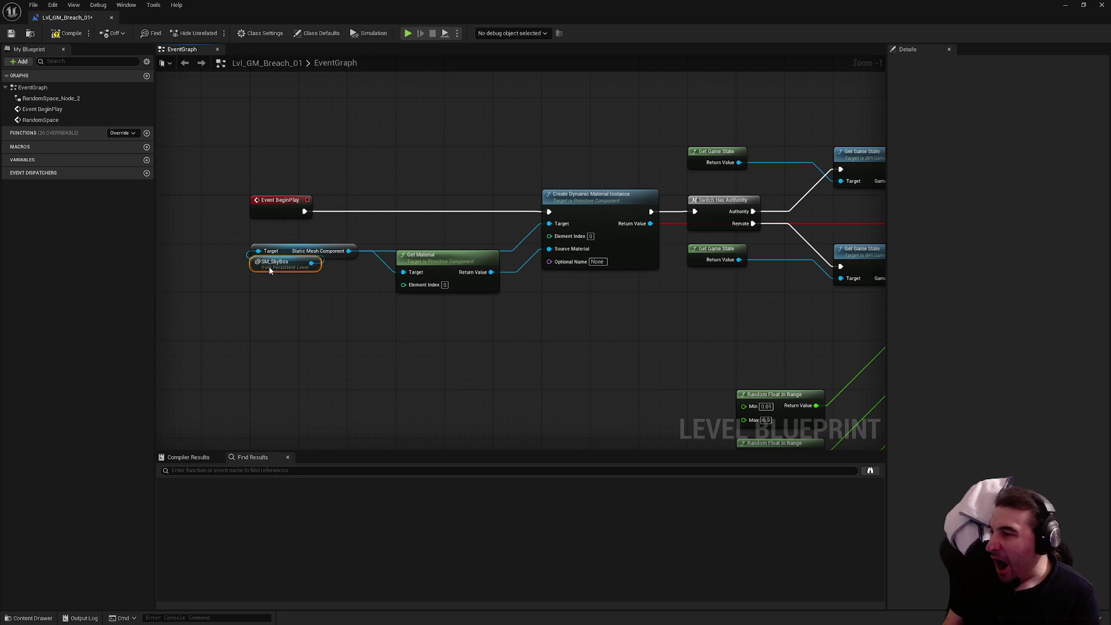
scroll(453, 310, down, 6)
scroll(579, 273, up, 4)
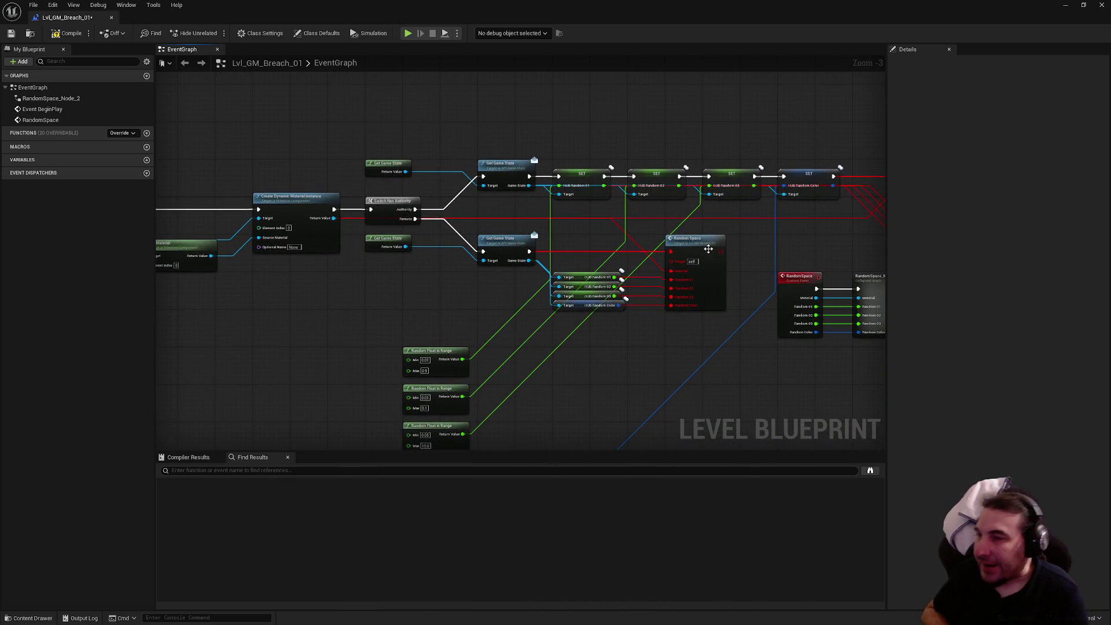
right_click(708, 249)
click(746, 318)
mouse_move(748, 317)
mouse_down()
mouse_move(628, 297)
mouse_move(546, 303)
mouse_up()
right_click(707, 169)
click(778, 215)
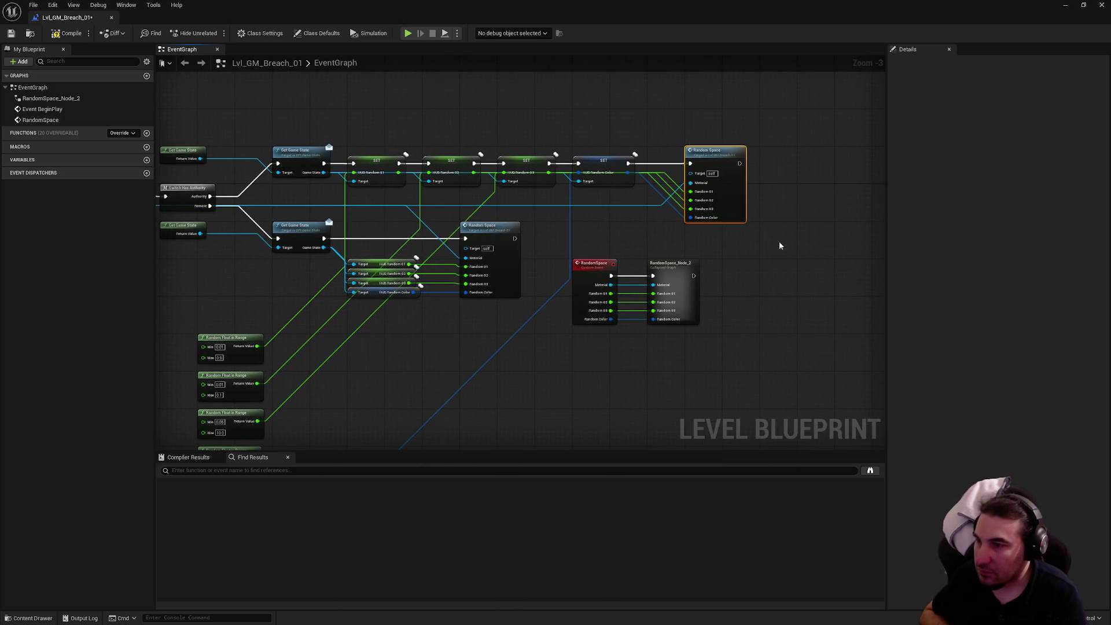
click(11, 33)
mouse_move(292, 247)
mouse_down()
mouse_move(499, 119)
mouse_move(547, 161)
mouse_move(612, 168)
mouse_up()
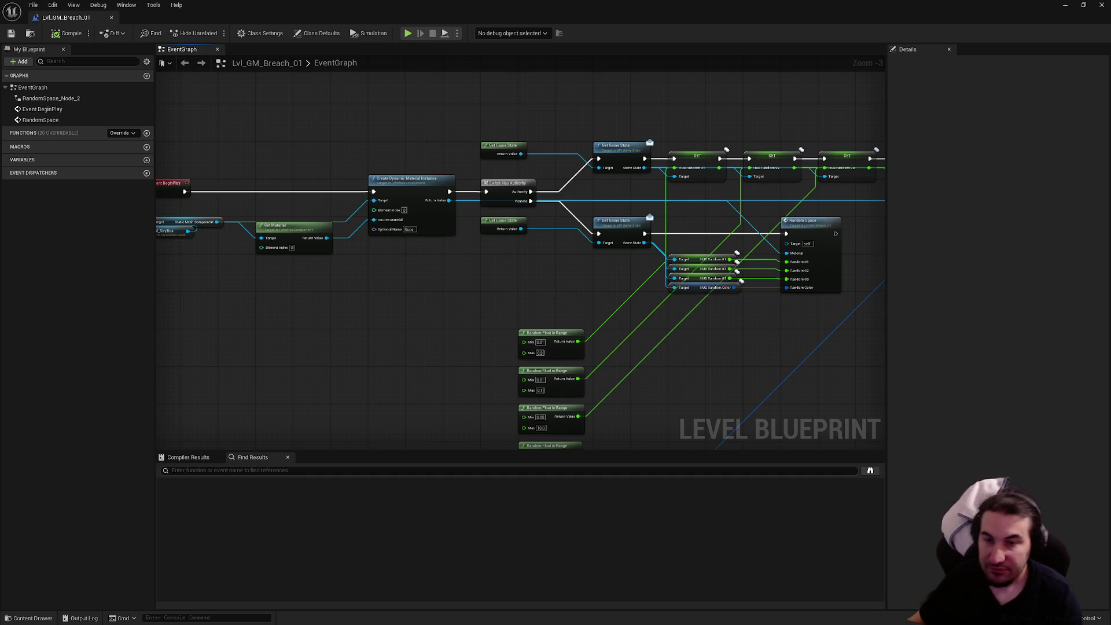
Check the RandomSpace and Create Dynamic Material Instance wiring, then close the Level Blueprint editor.
drag(759, 334, 503, 285)
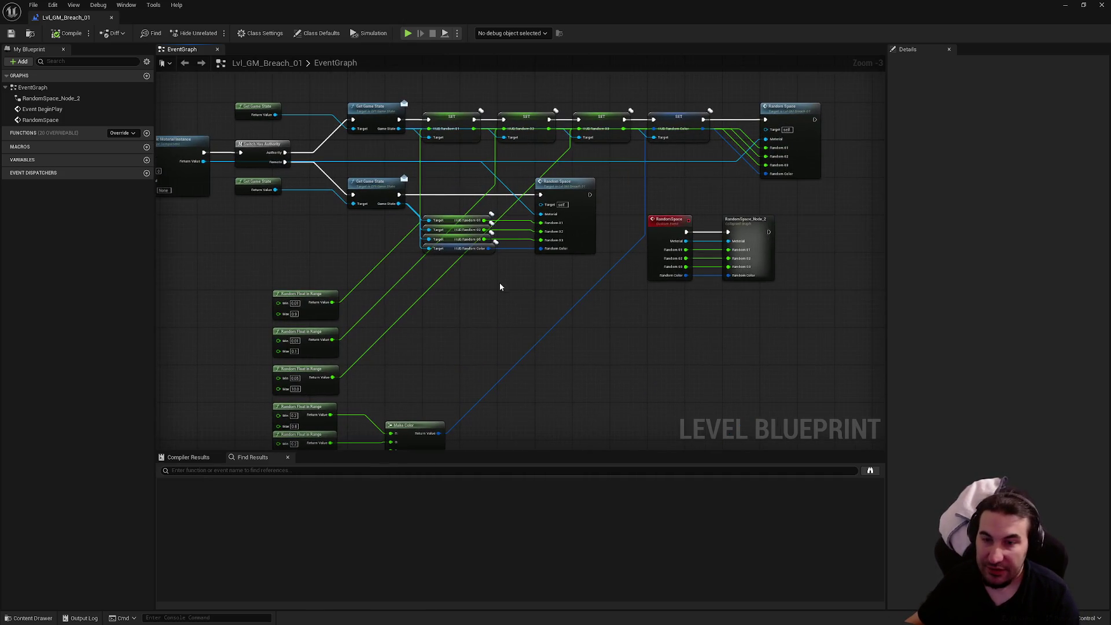
drag(576, 230, 703, 203)
click(1102, 5)
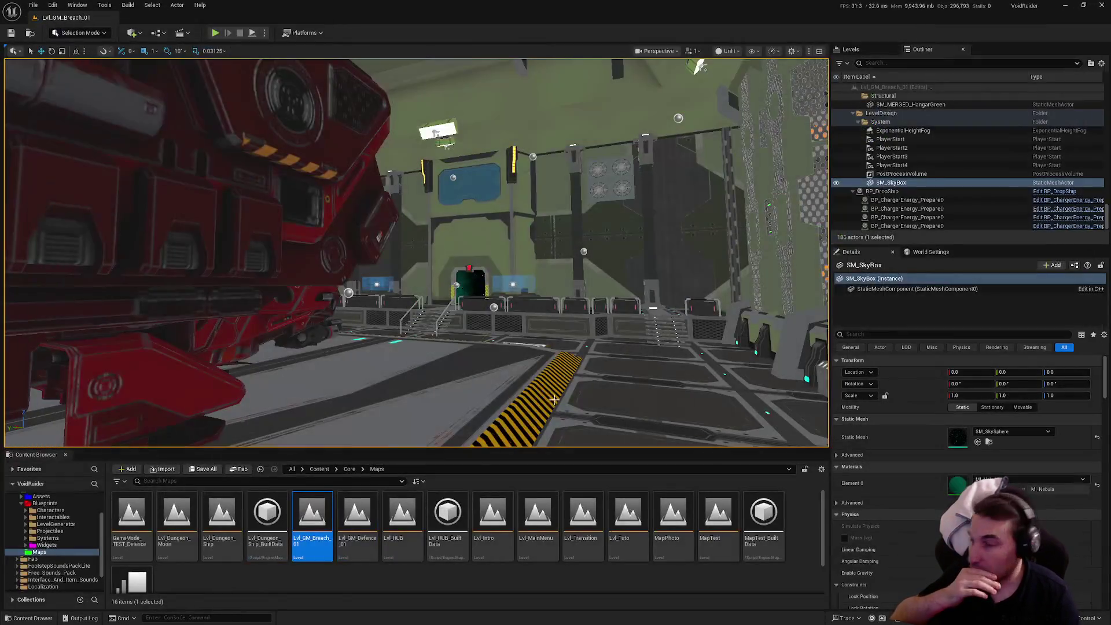
click(58, 524)
double_click(47, 538)
click(57, 552)
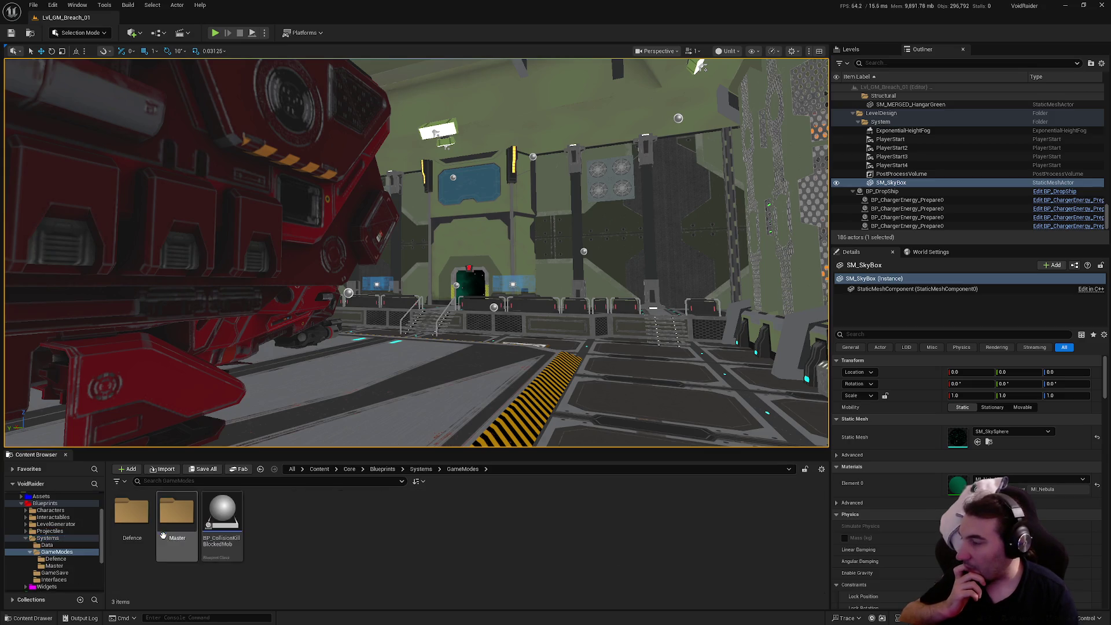
right_click(335, 554)
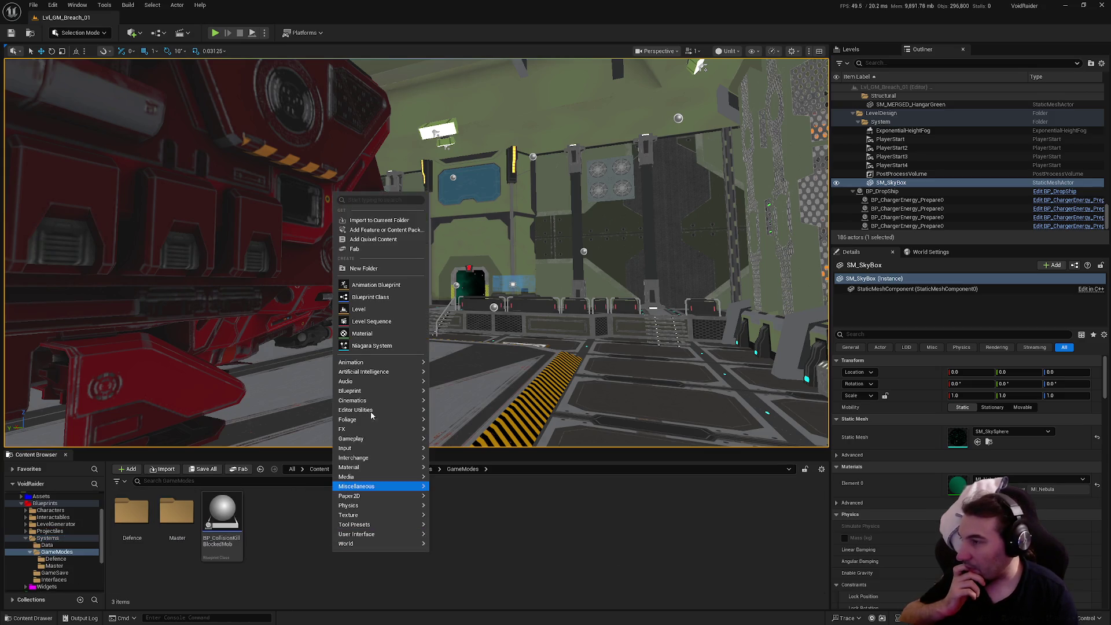
click(376, 270)
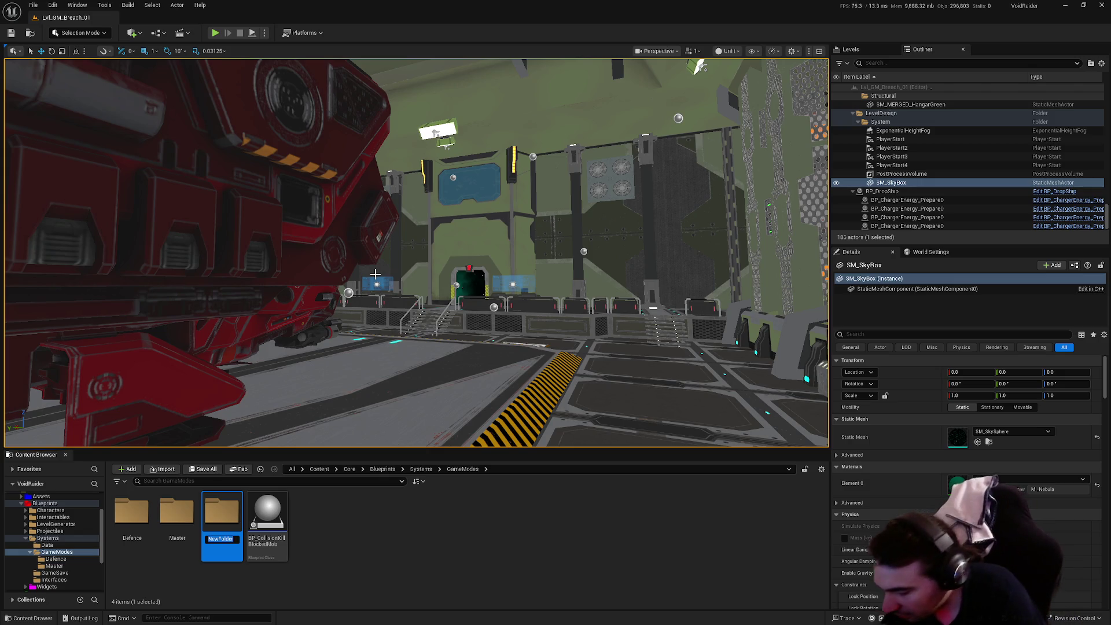
text(Breach)
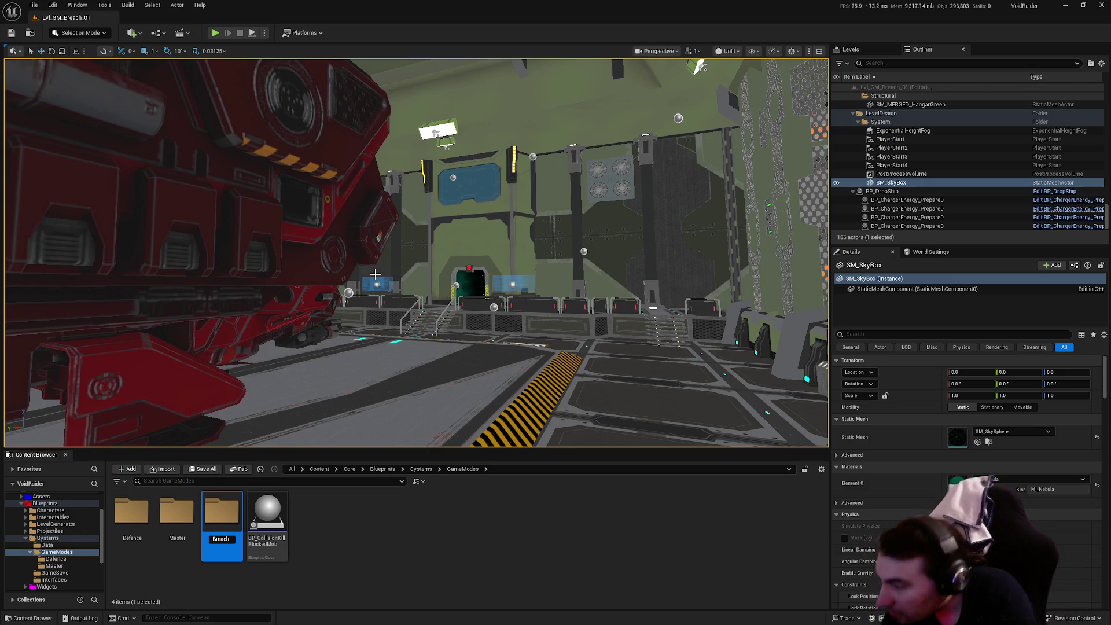
key(Return)
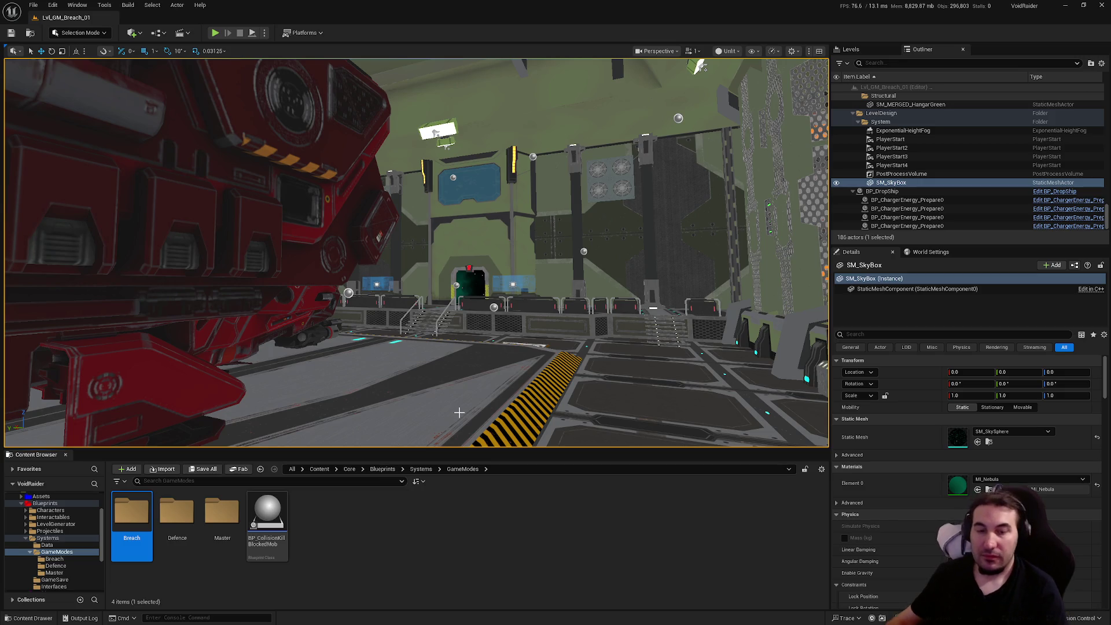
mouse_move(469, 277)
mouse_down()
mouse_move(457, 277)
mouse_move(474, 229)
mouse_move(471, 278)
mouse_up()
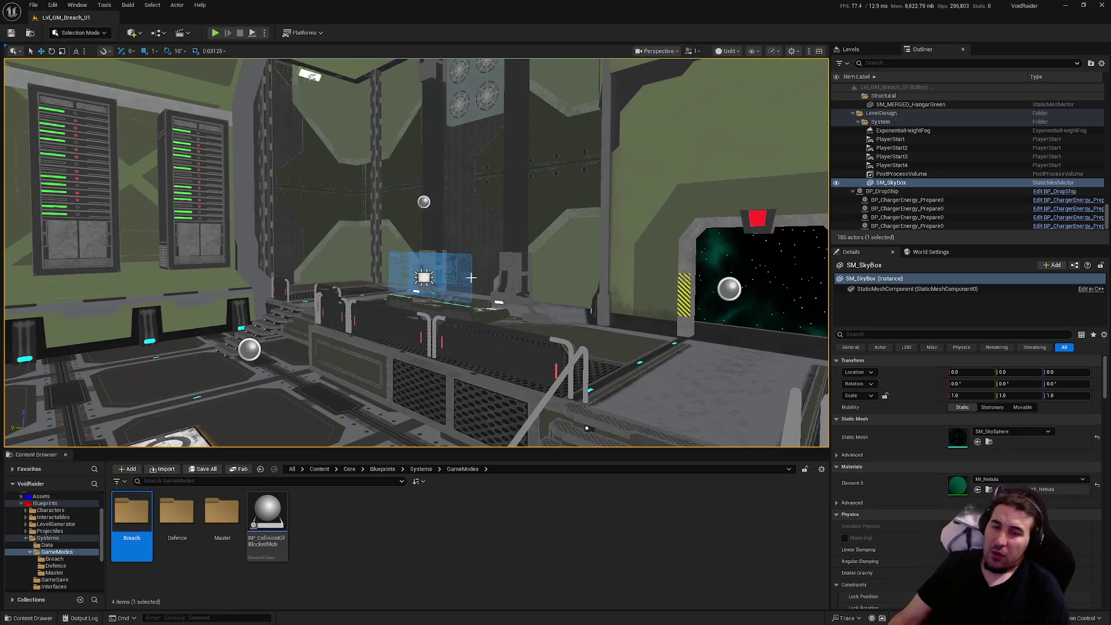
key(super)
key(super)
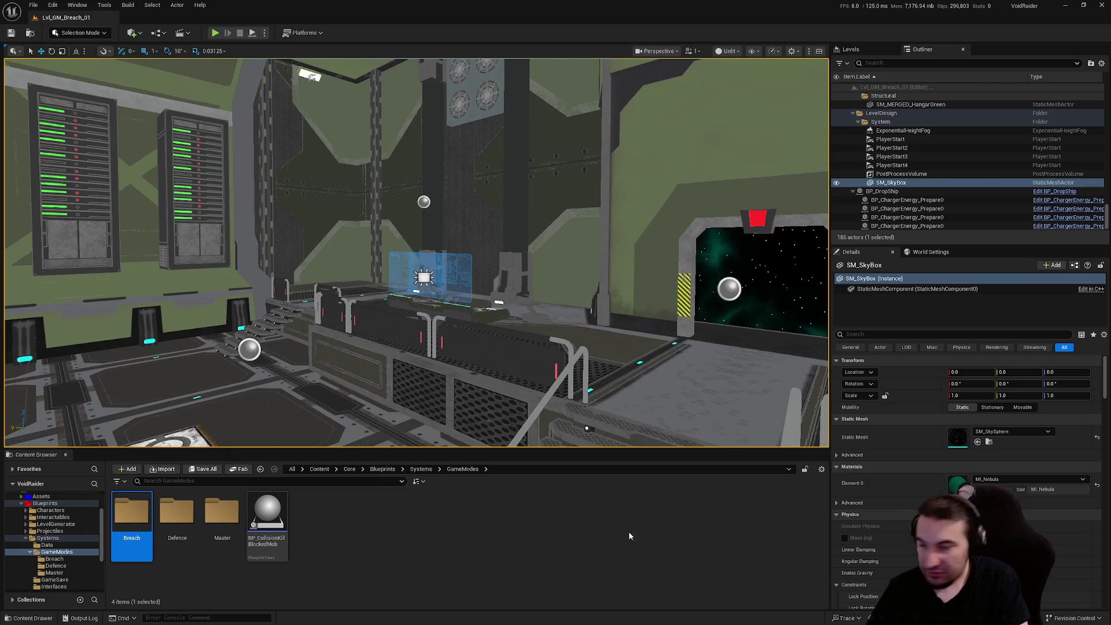
key(super)
key(super)
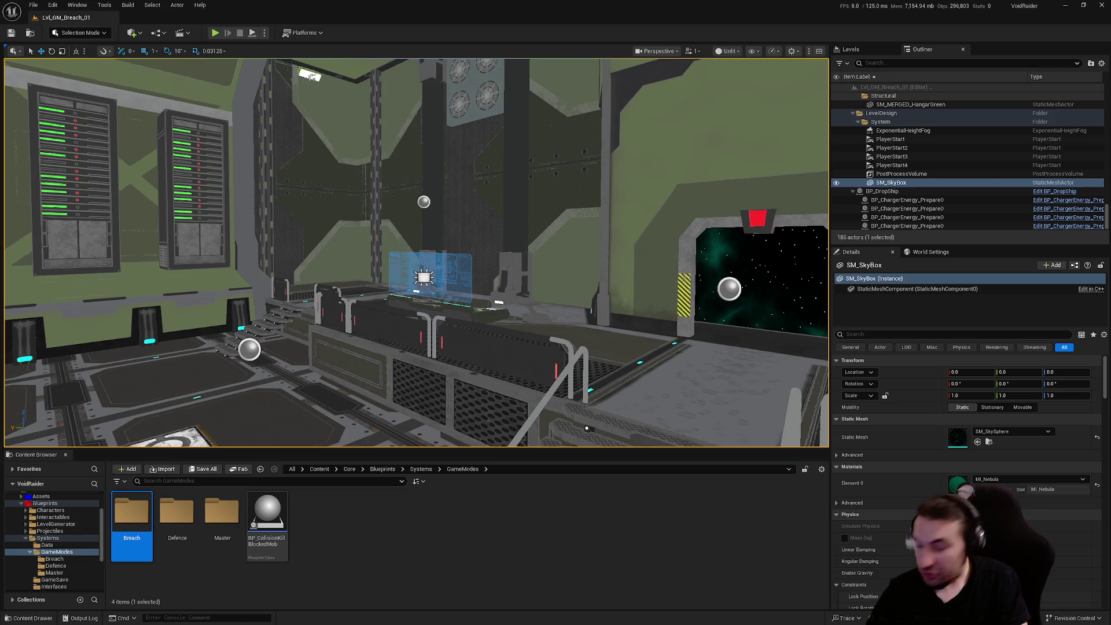
key(super)
mouse_move(518, 621)
key(super)
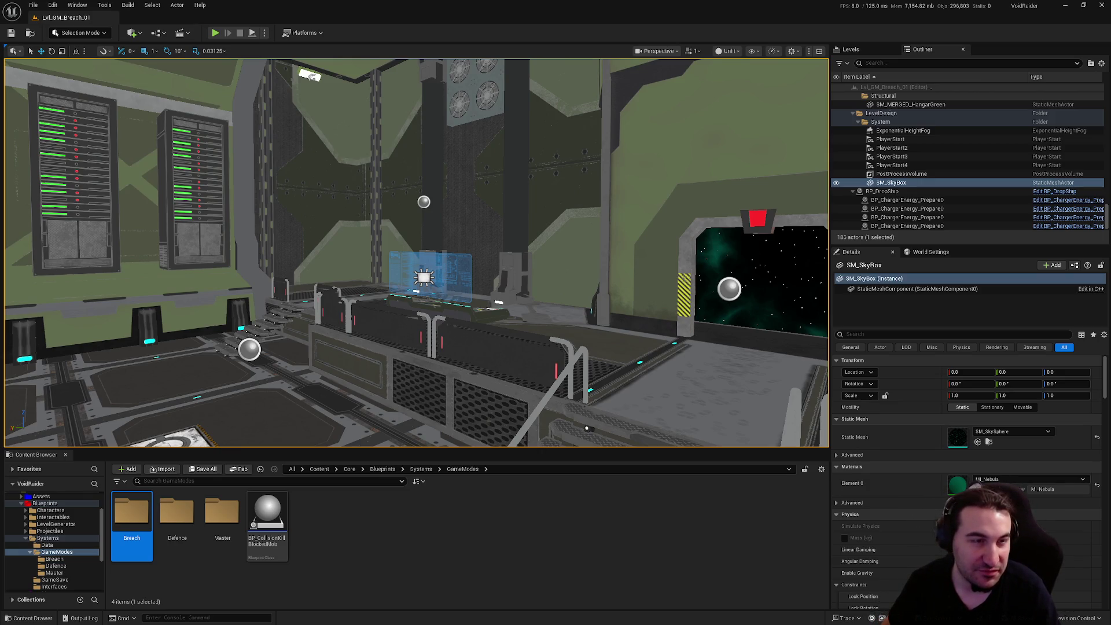
click(696, 542)
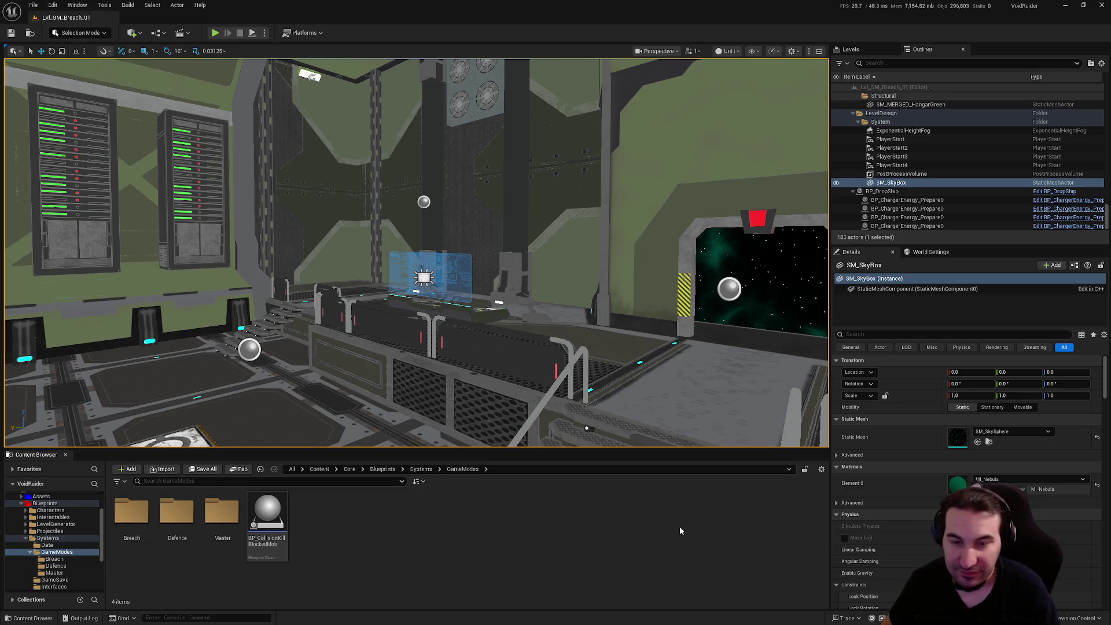
Start a new Actor-based Blueprint Class in the GameModes/Breach folder.
drag(513, 358, 573, 307)
key(super)
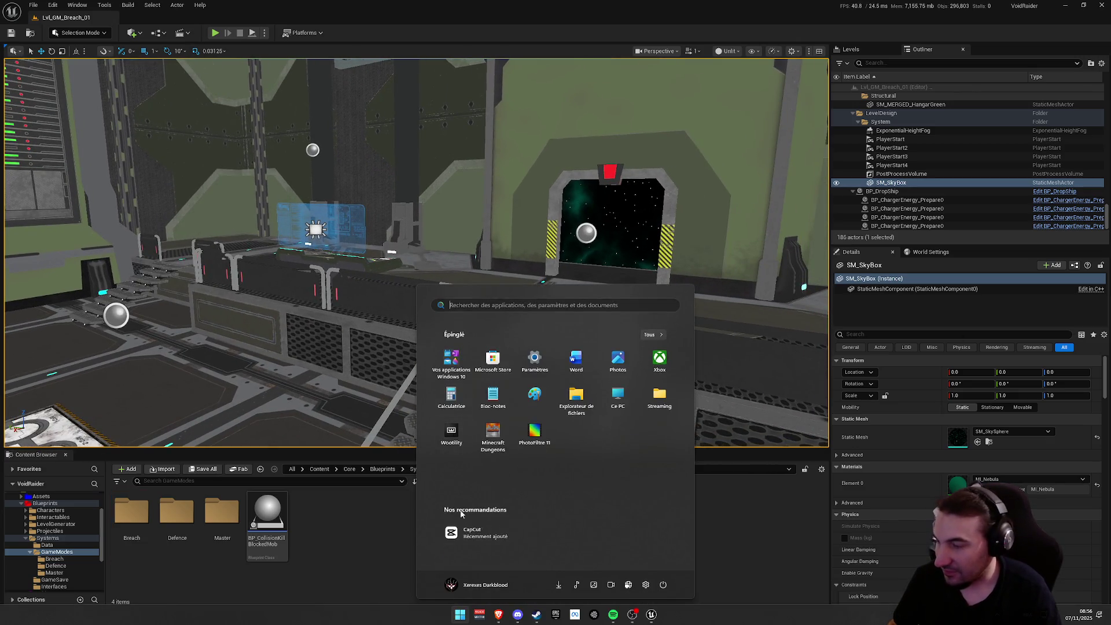
click(342, 562)
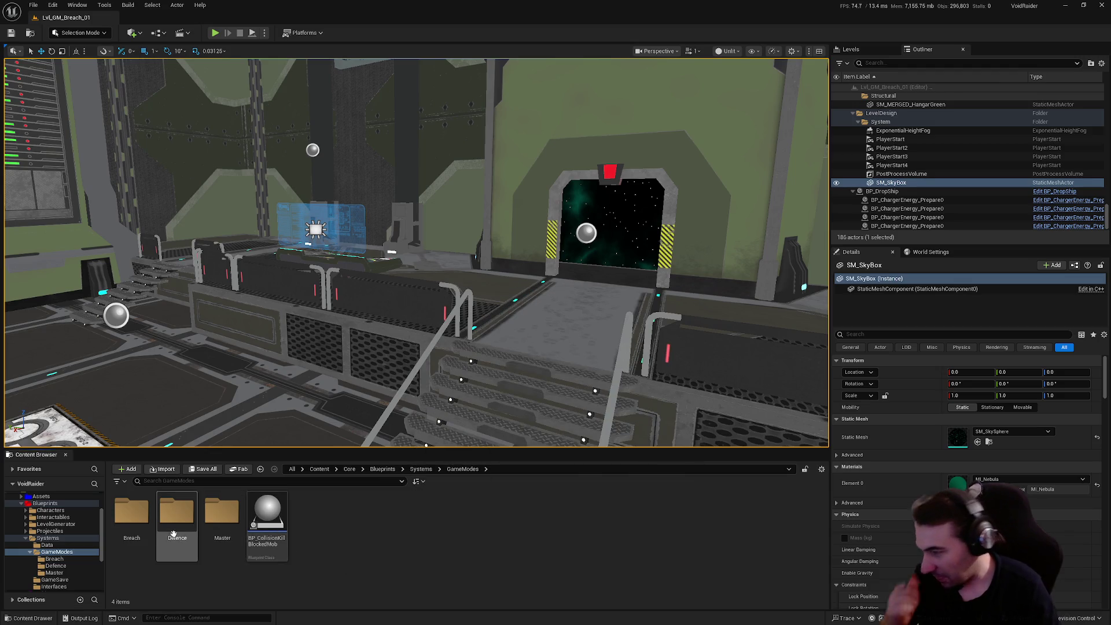
double_click(140, 533)
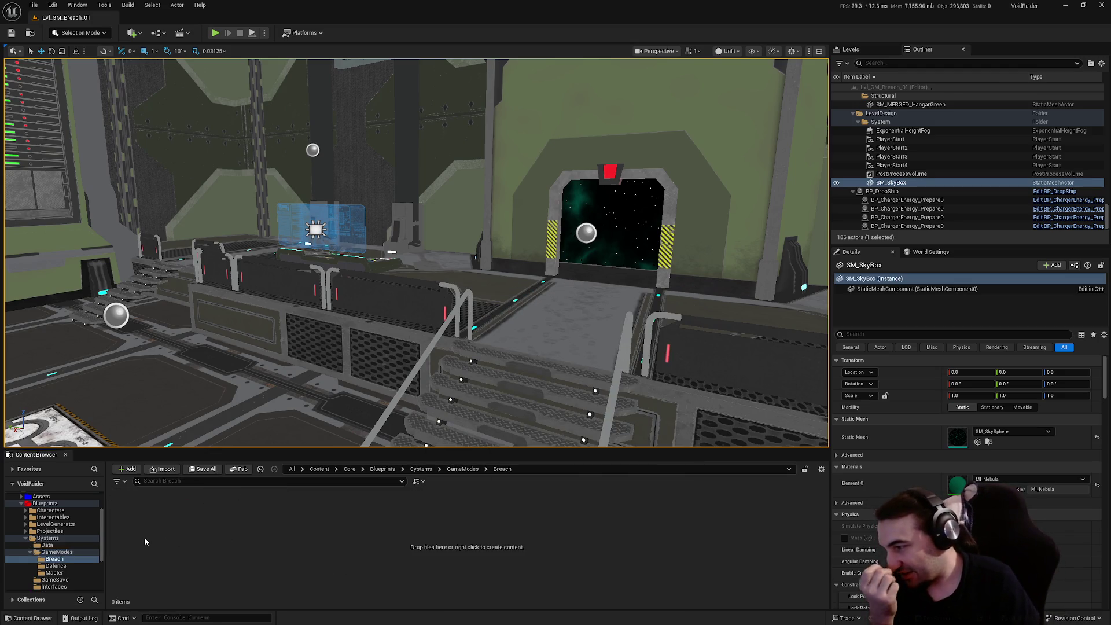
right_click(144, 539)
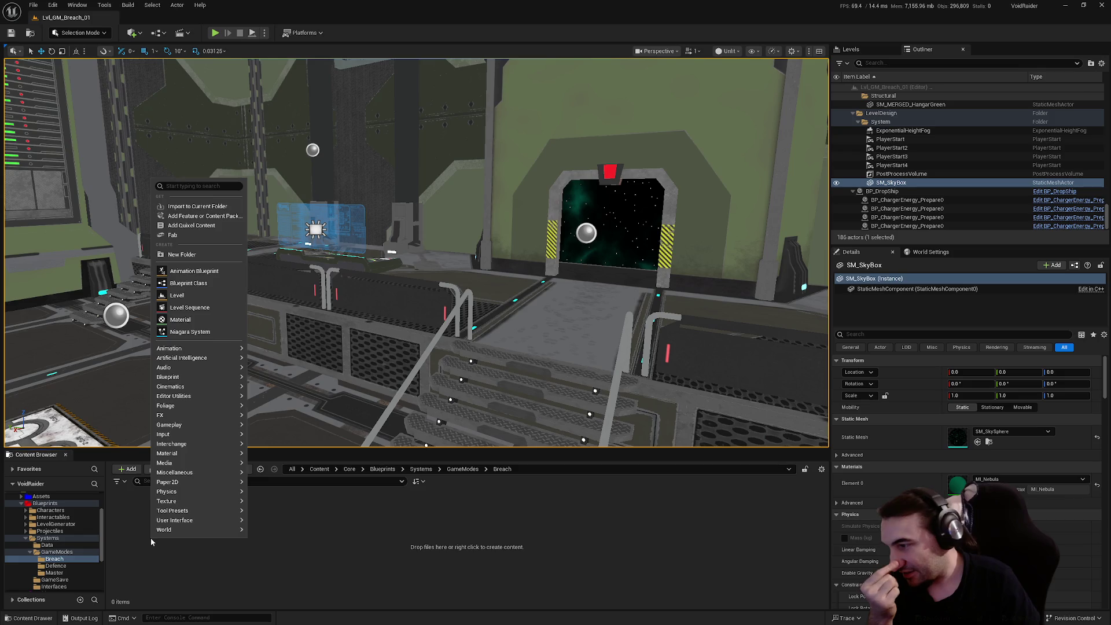
click(188, 283)
click(447, 240)
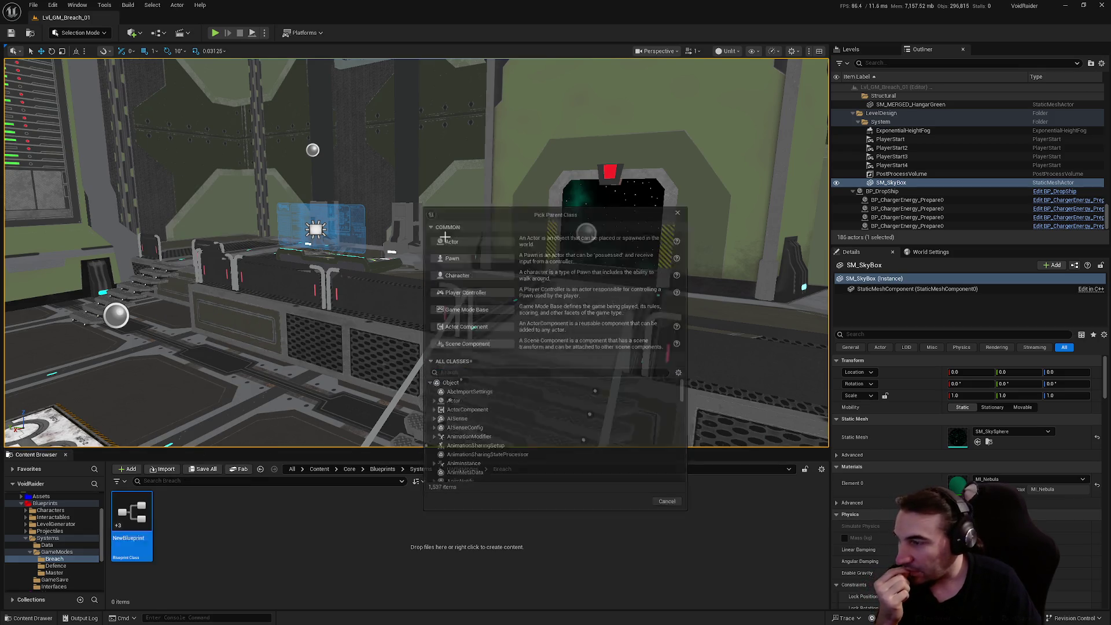
Name it BP_GameMode_Breach, save it, and restore its editor to a floating window.
text(BP)
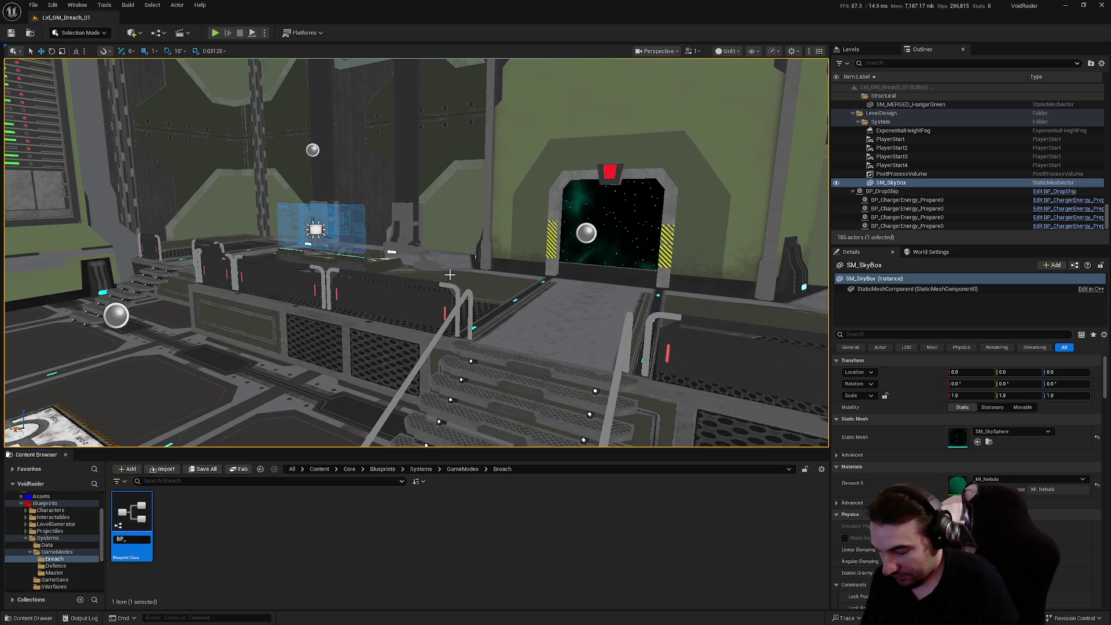
text(_GameMode)
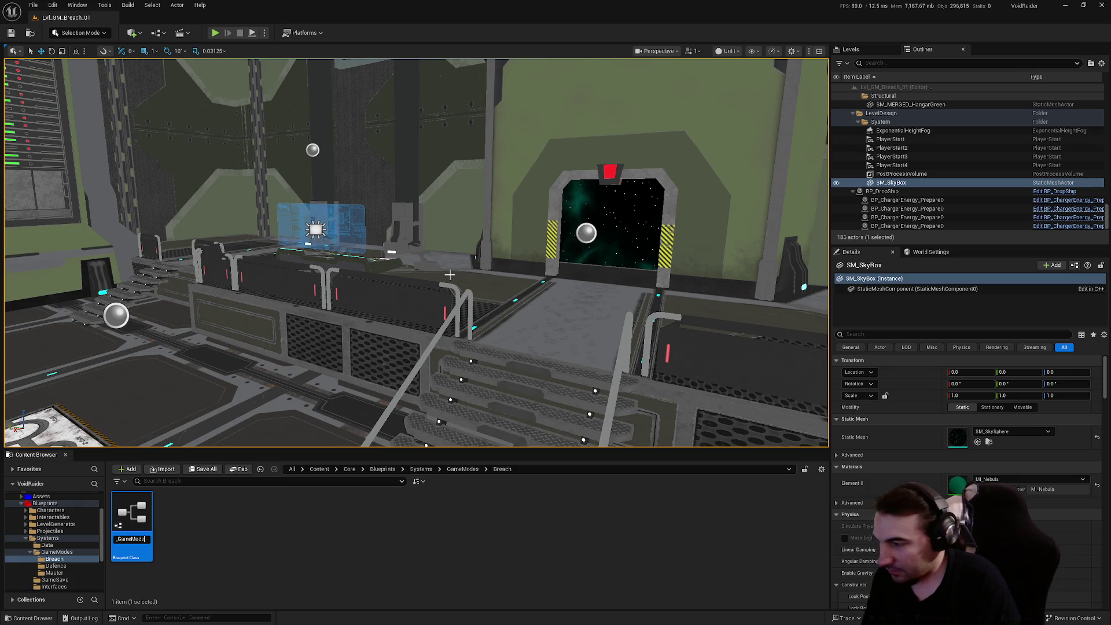
text(_Breach)
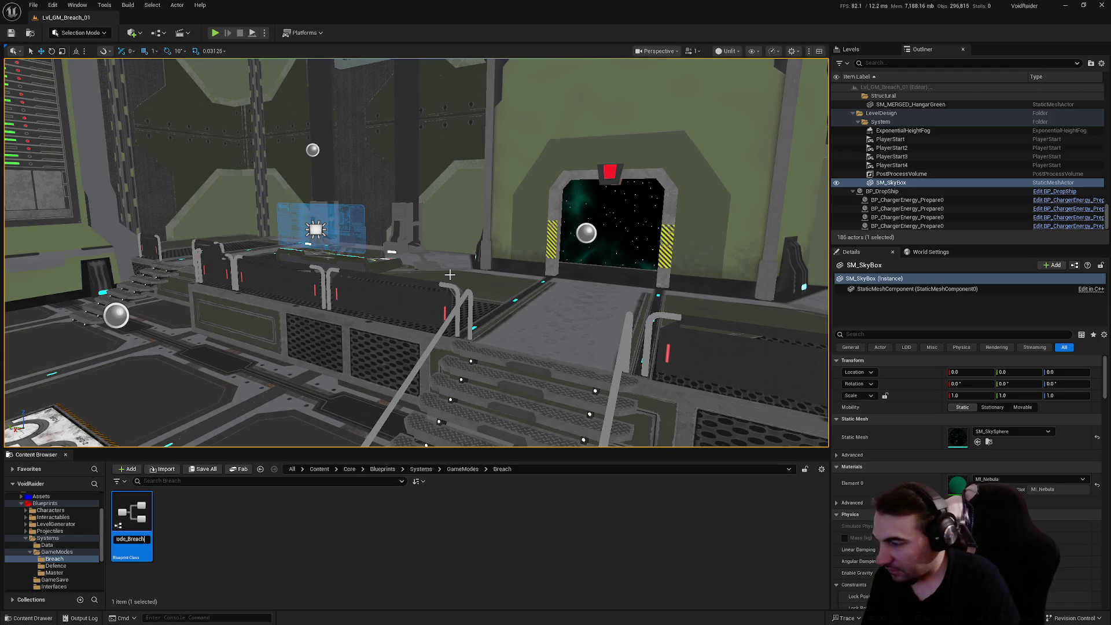
key(Return)
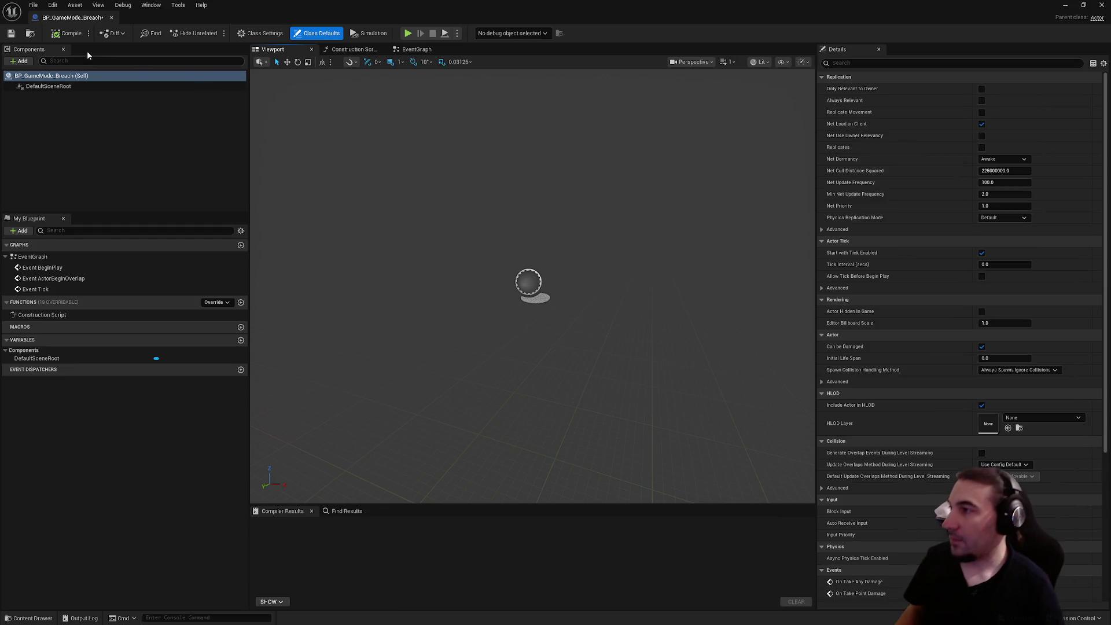
click(11, 34)
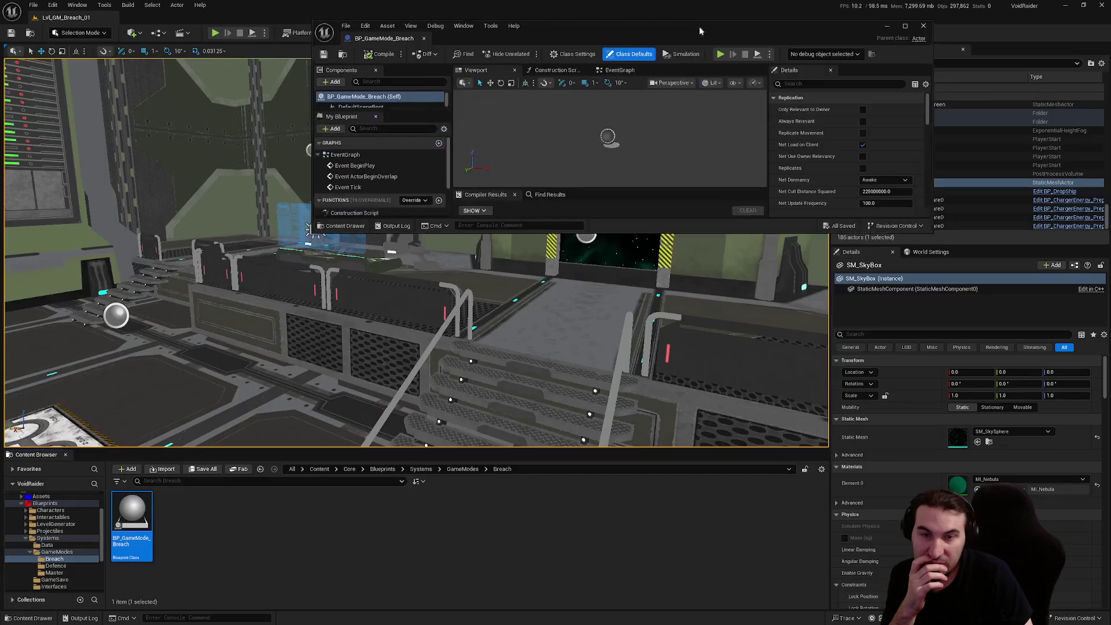
double_click(634, 4)
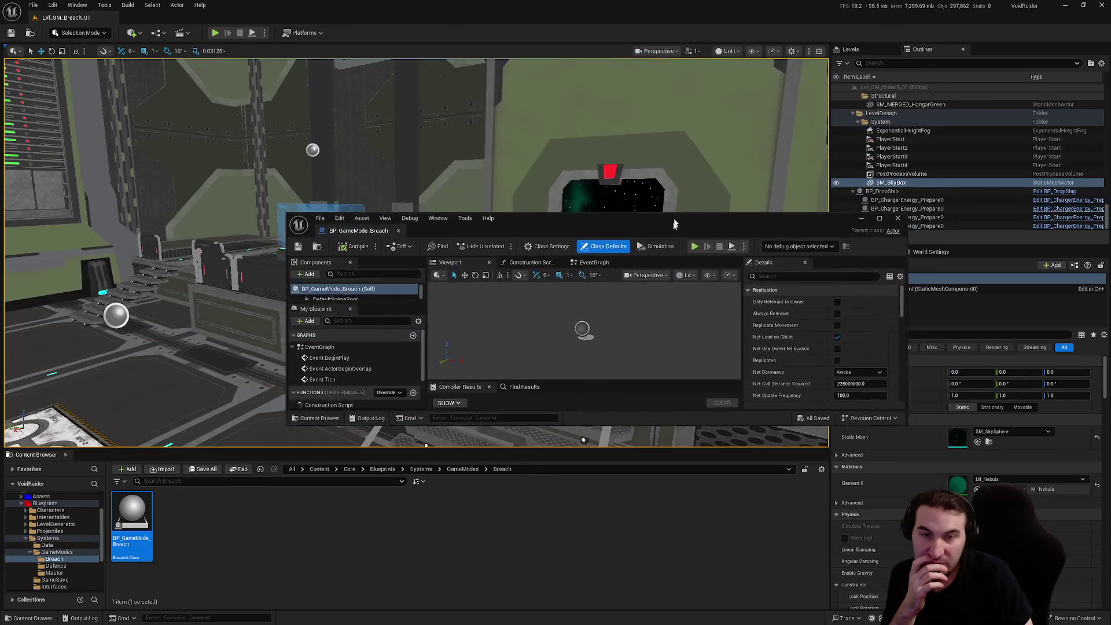
Create a new empty text document, Nouveau Document texte.txt, on the desktop.
mouse_move(634, 5)
mouse_down()
mouse_move(626, 80)
mouse_move(543, 95)
mouse_move(553, 98)
mouse_up()
right_click(487, 60)
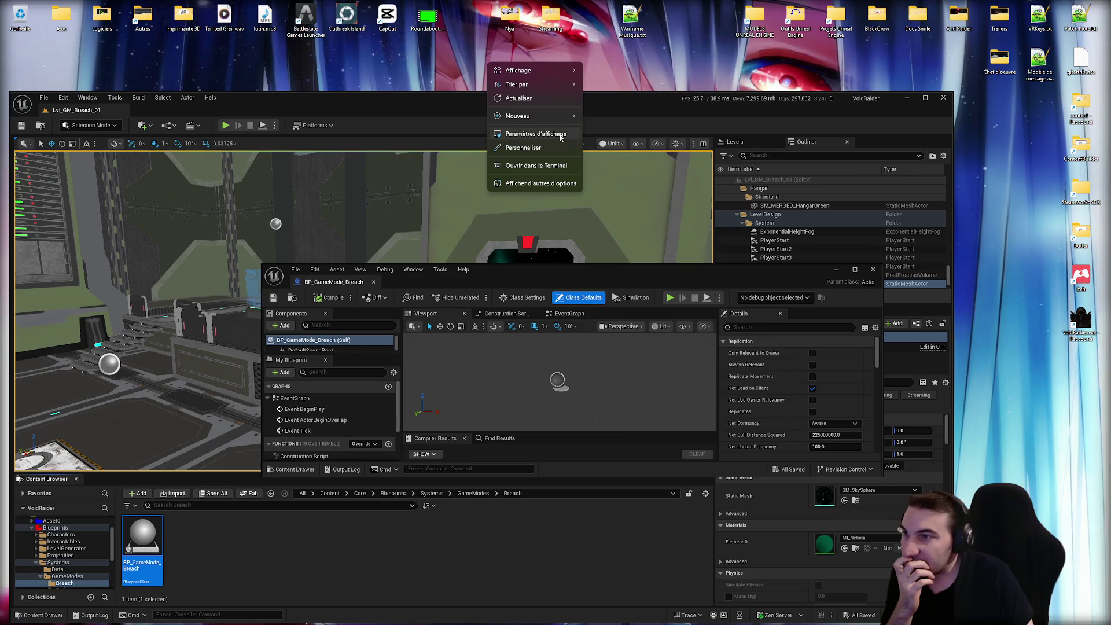
mouse_move(559, 118)
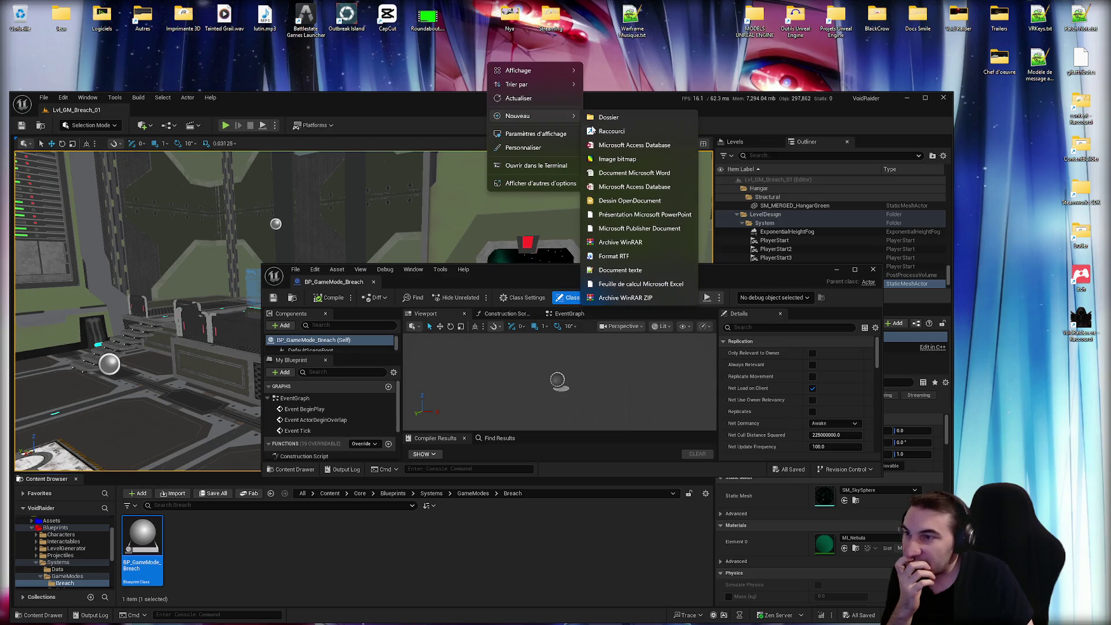
click(625, 270)
drag(507, 57, 669, 17)
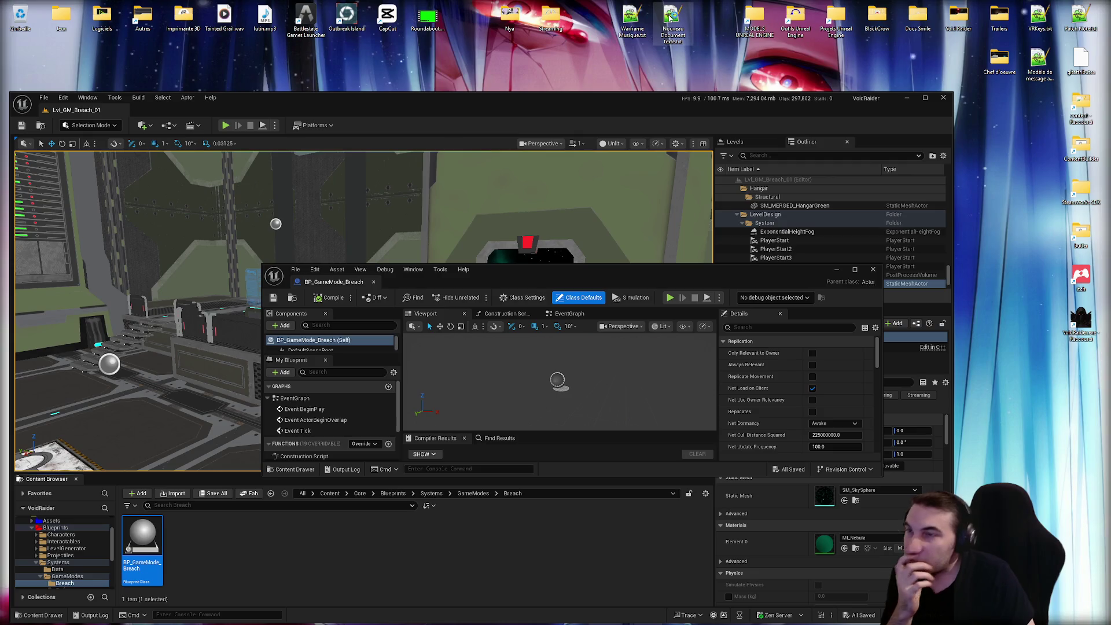
Paste the French paragraph into it in Notepad++, save, and close Notepad++.
double_click(667, 19)
key(ctrl+v)
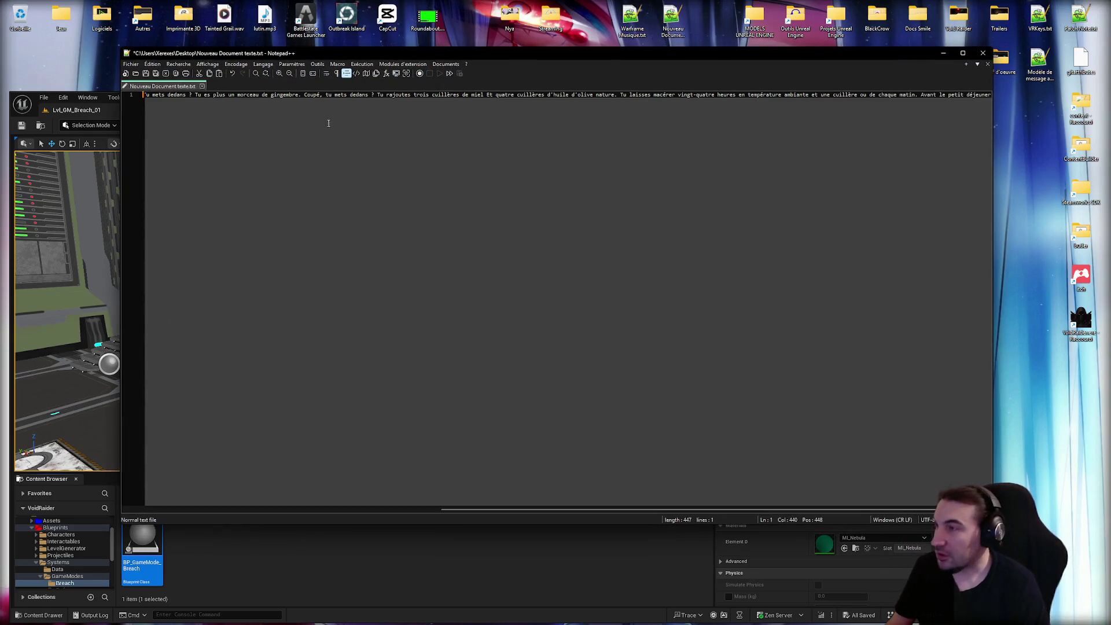
click(155, 73)
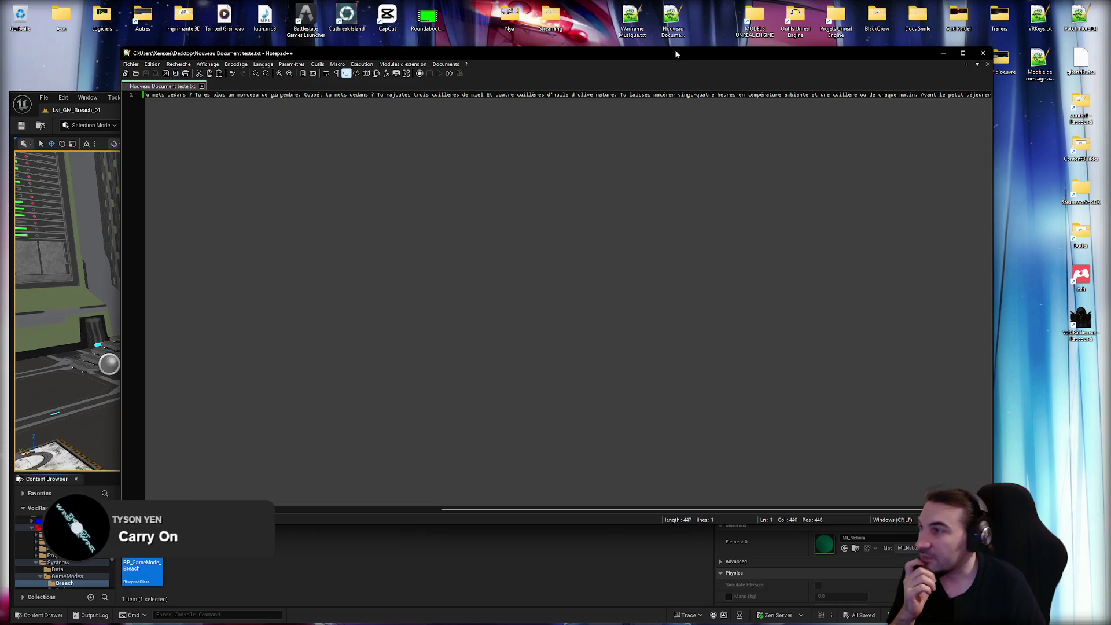
click(943, 53)
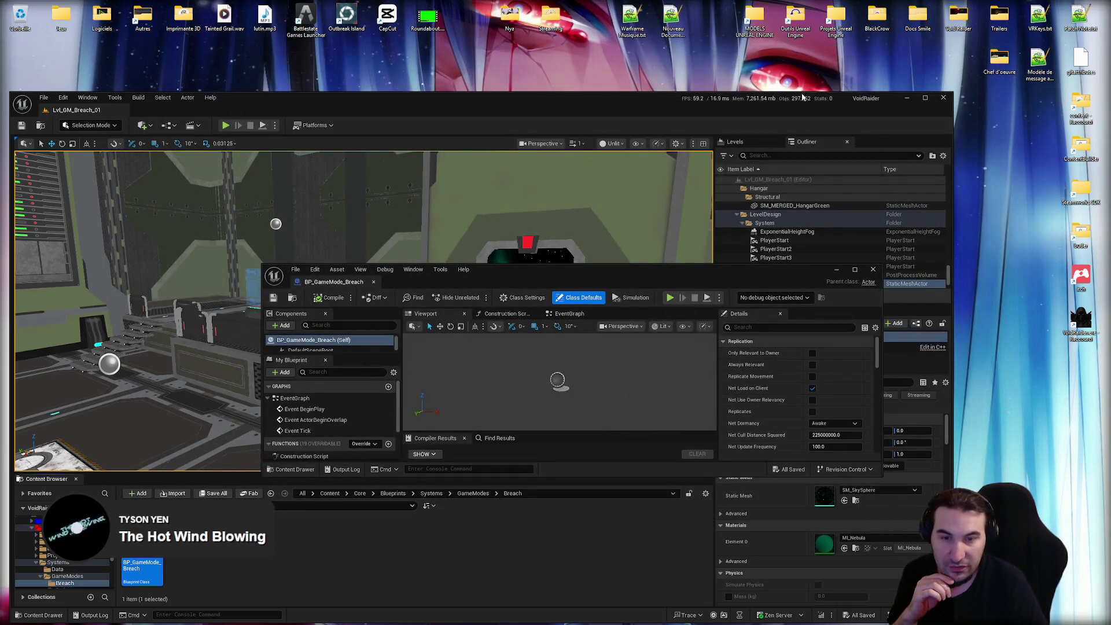
Maximize the Unreal level editor and the BP_GameMode_Breach Blueprint editor again.
double_click(623, 100)
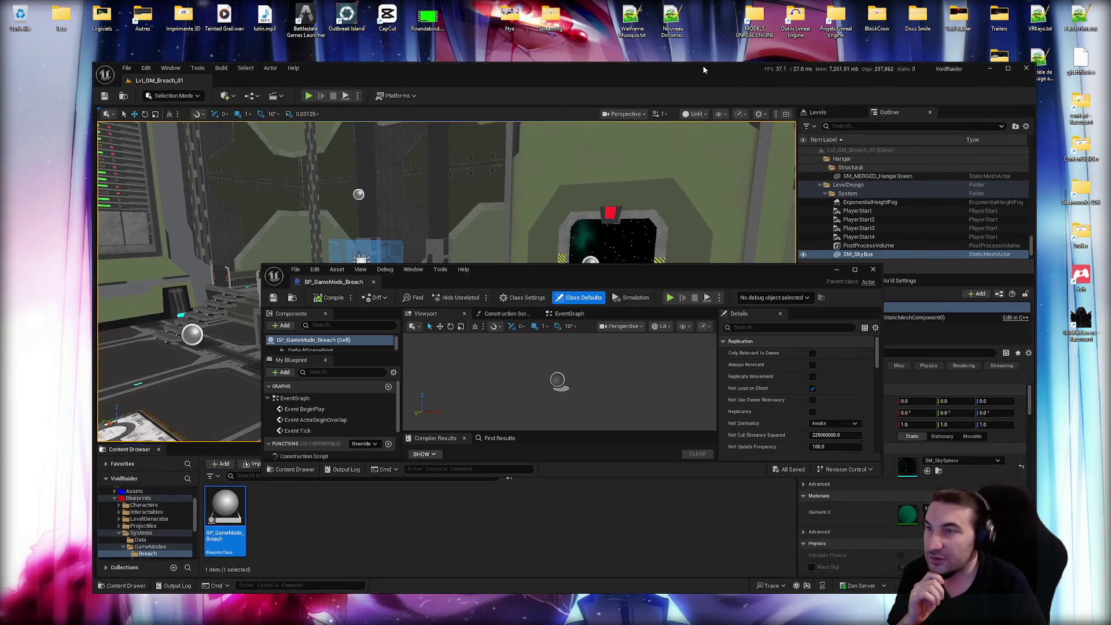
drag(632, 273, 612, 151)
double_click(612, 150)
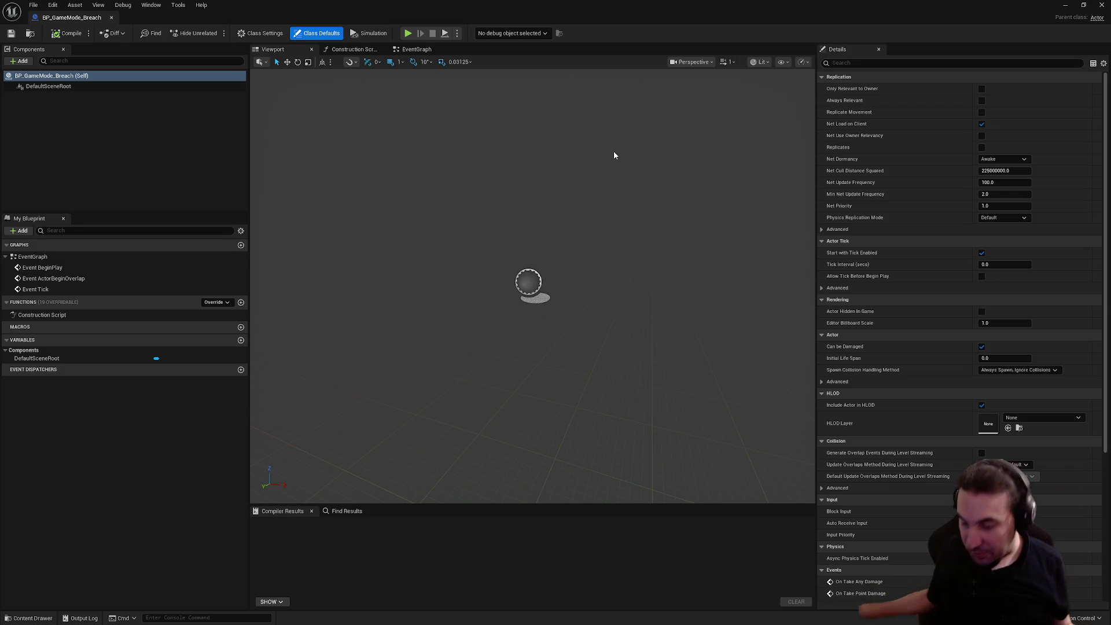
Open and dismiss the Windows Start menu, leaving BP_GameMode_Breach's editor full screen.
key(super)
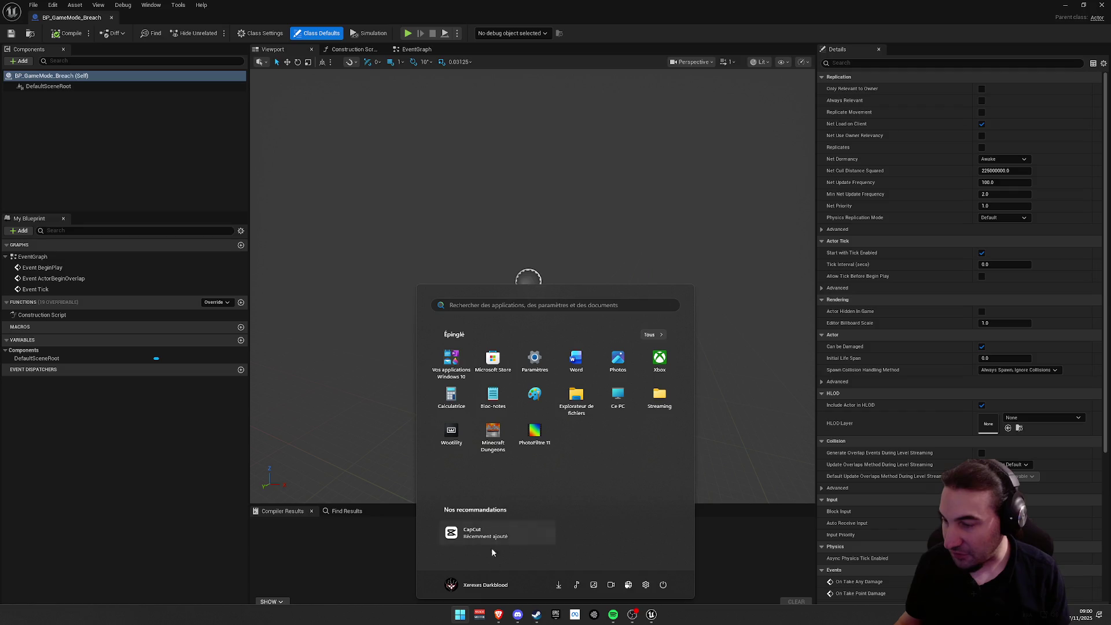
click(460, 614)
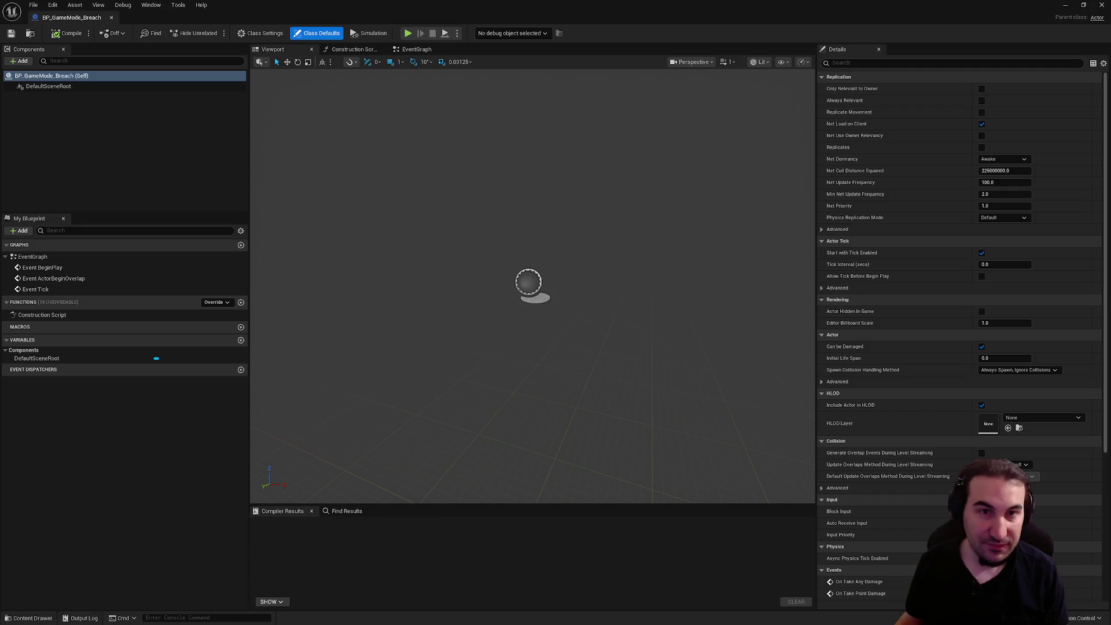
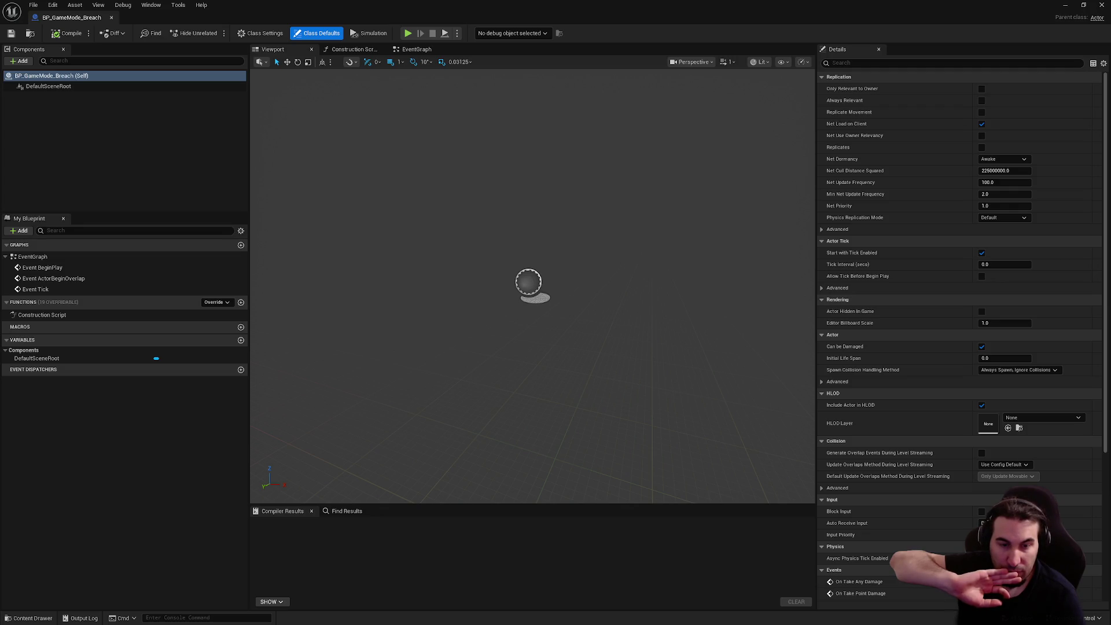
Open BP_LevelGenerator from the LevelGenerator > Master folder and maximize its editor.
drag(607, 311, 606, 311)
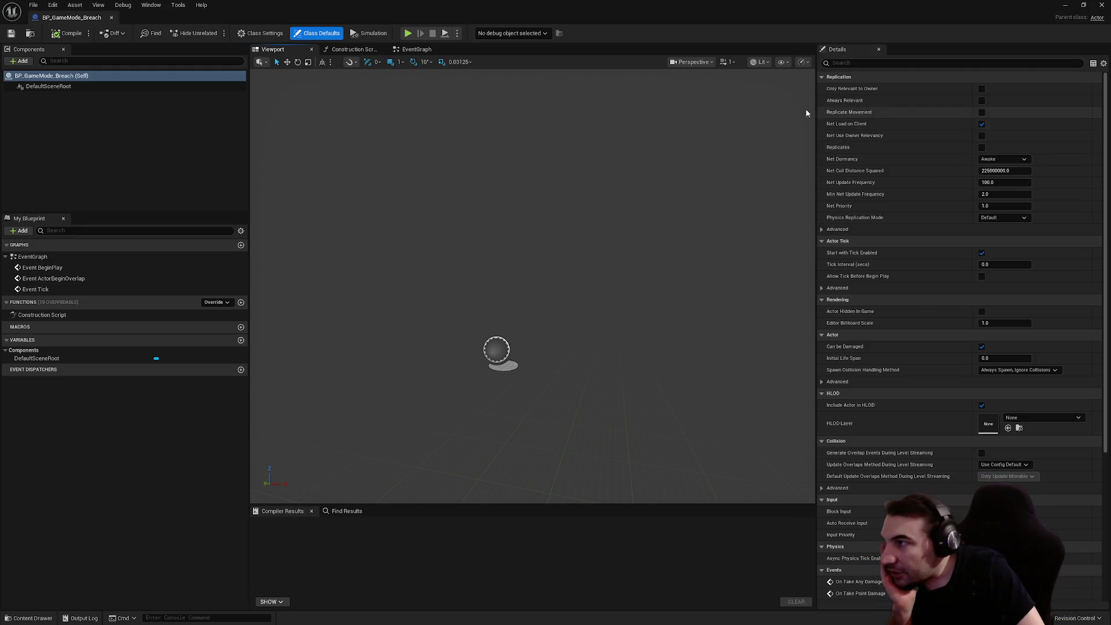
click(429, 51)
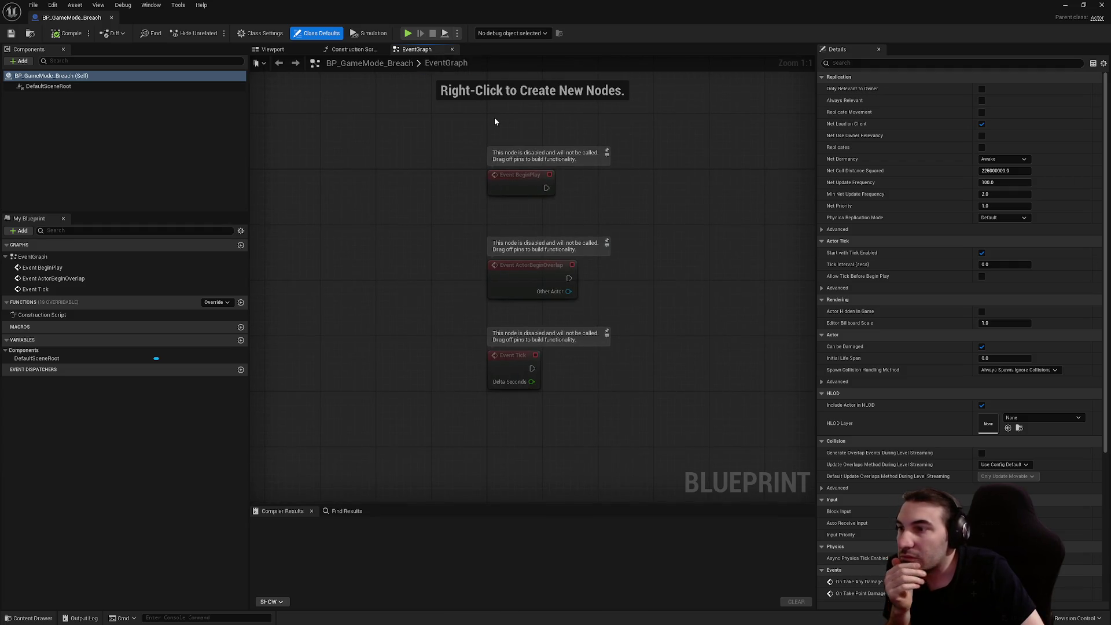
double_click(606, 12)
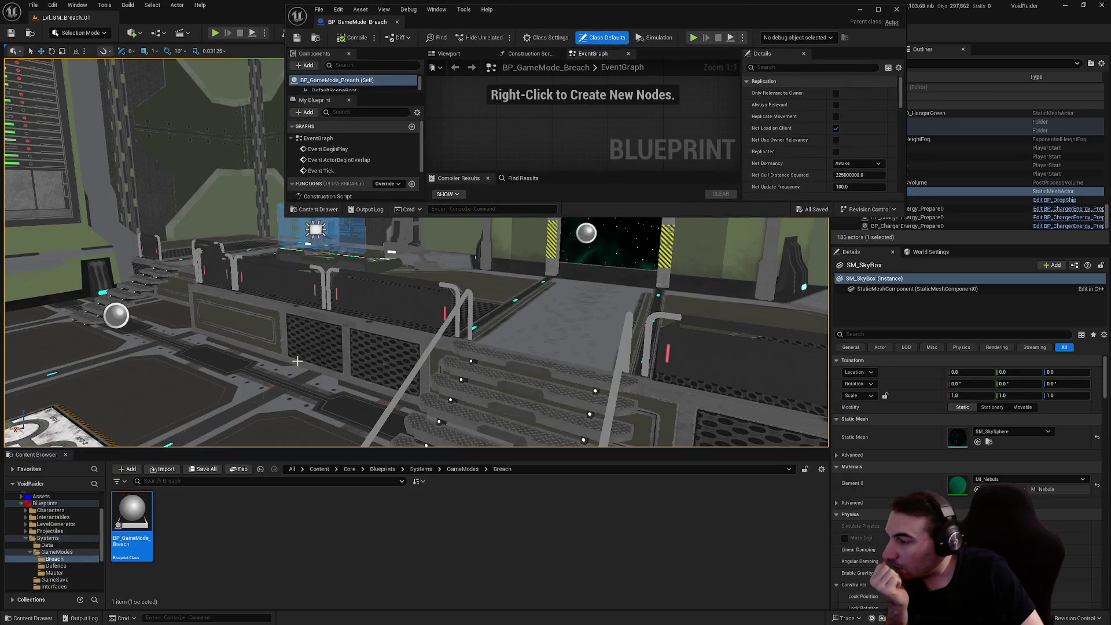
ctrl+click(46, 538)
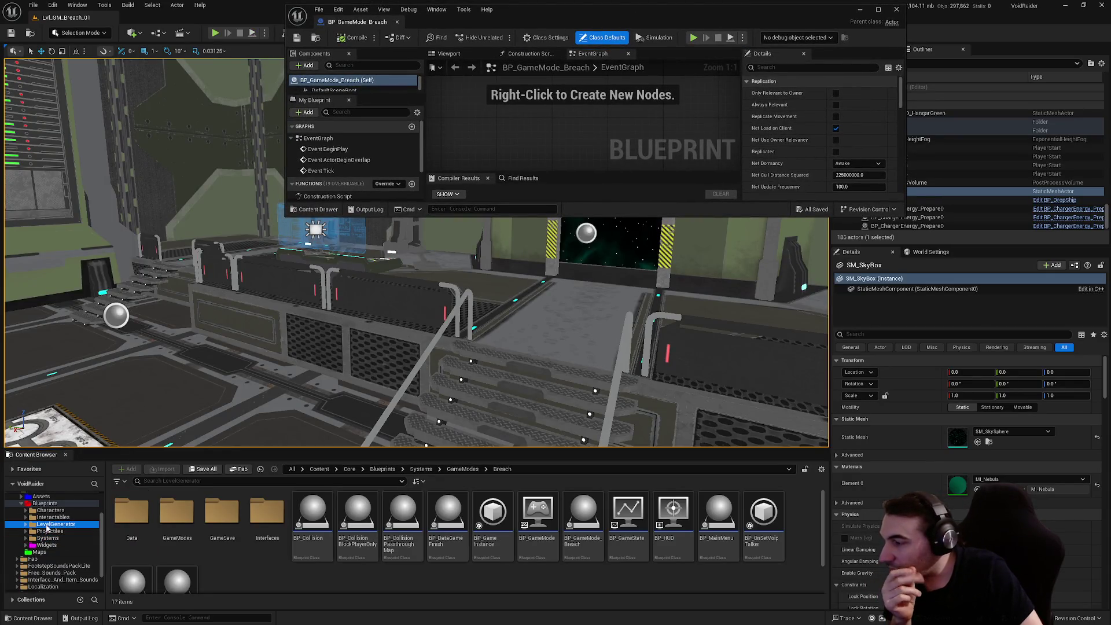
click(48, 525)
double_click(168, 514)
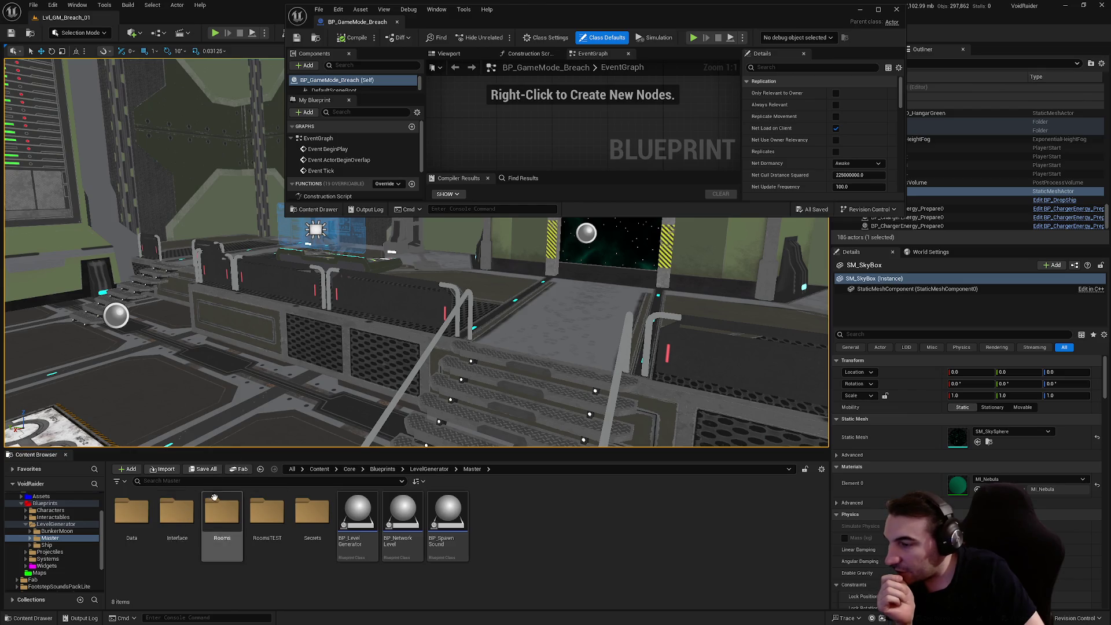
click(177, 512)
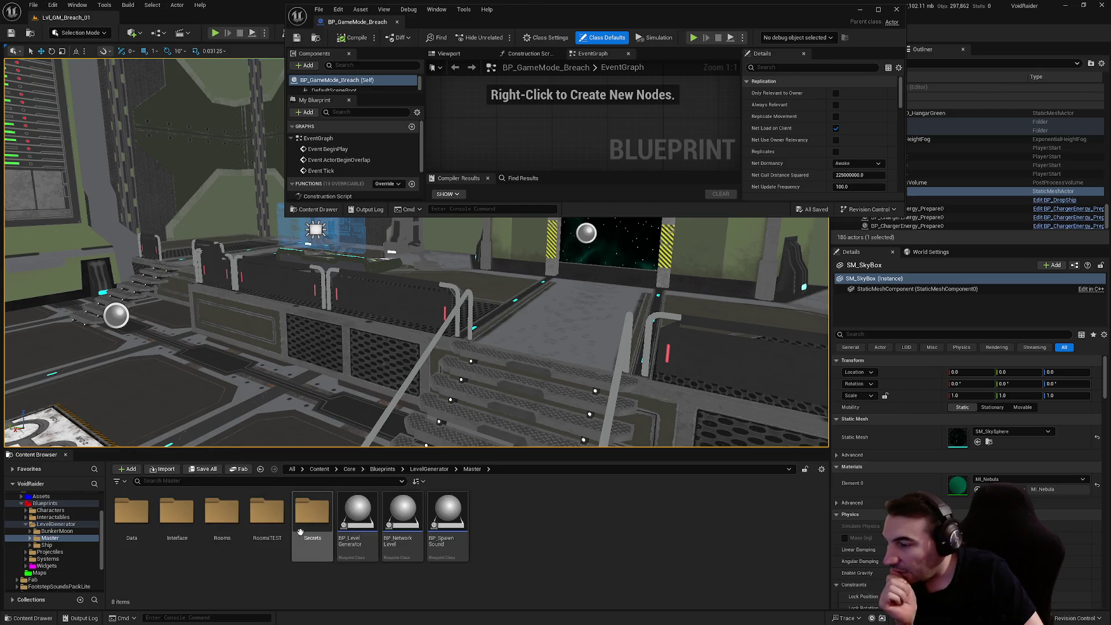
double_click(358, 512)
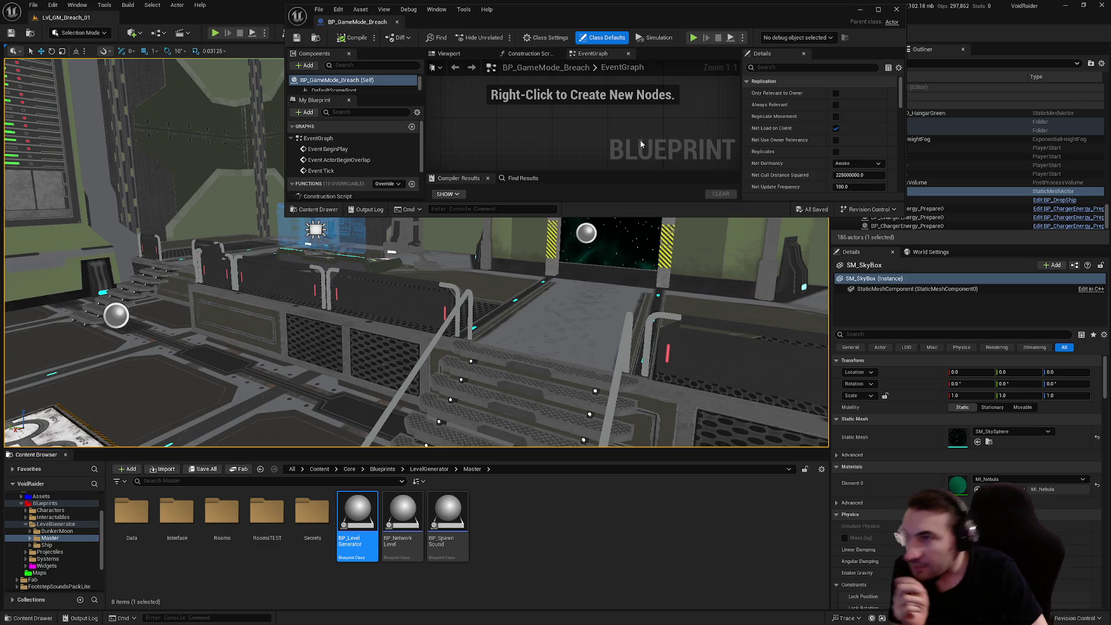
double_click(633, 13)
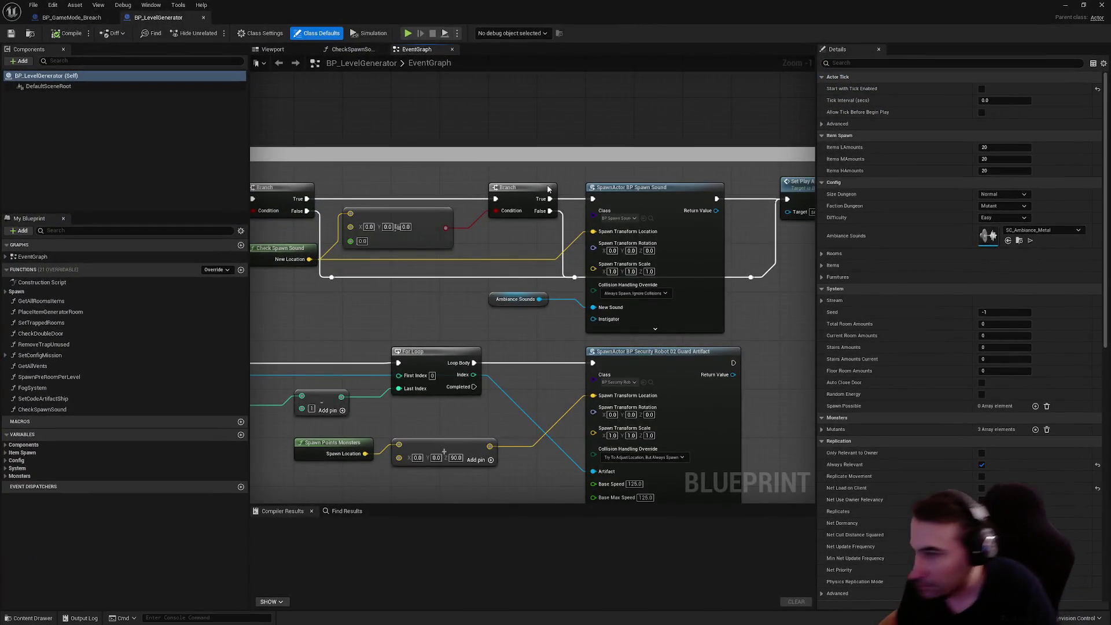
In BP_LevelGenerator, select the CreateDungeon event, its call and the Set Seed node.
scroll(553, 169, down, 11)
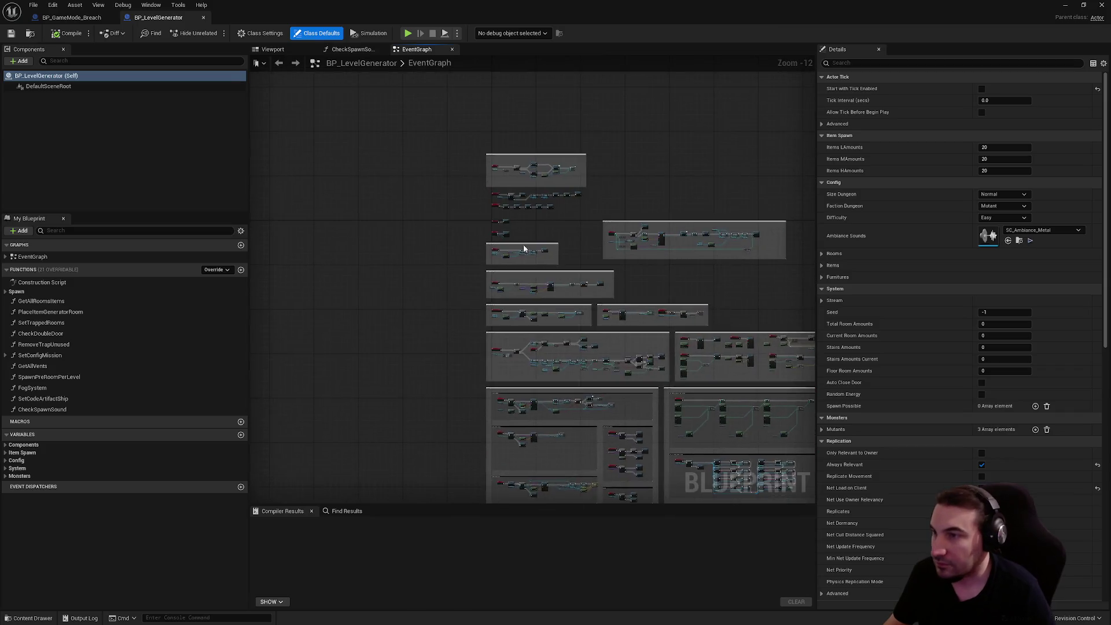
scroll(530, 250, up, 12)
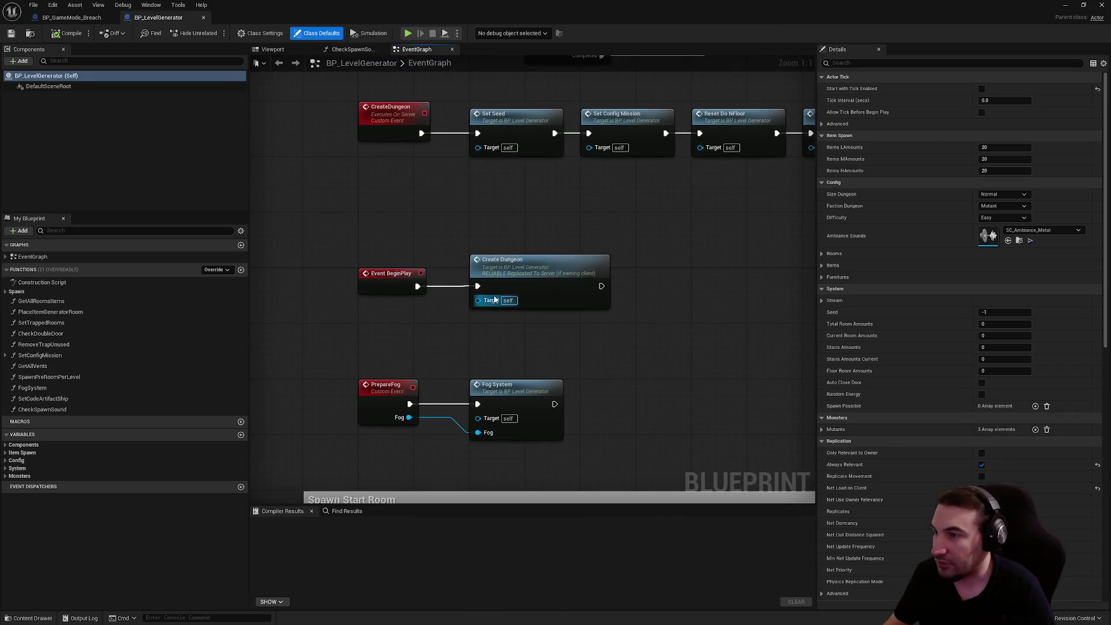
scroll(494, 300, down, 2)
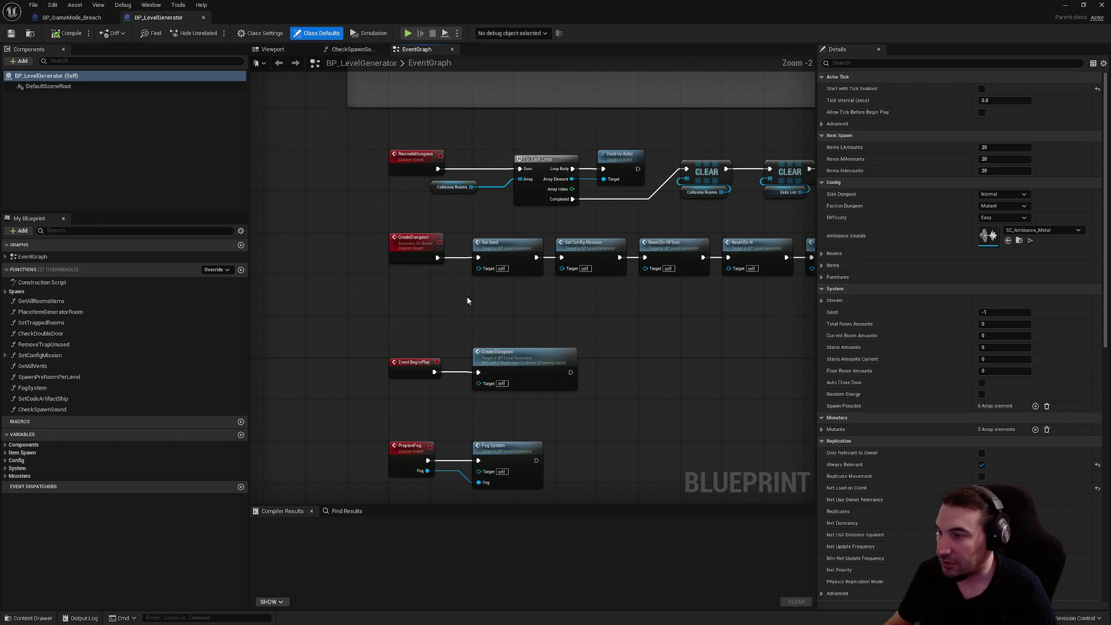
click(415, 239)
ctrl+click(520, 354)
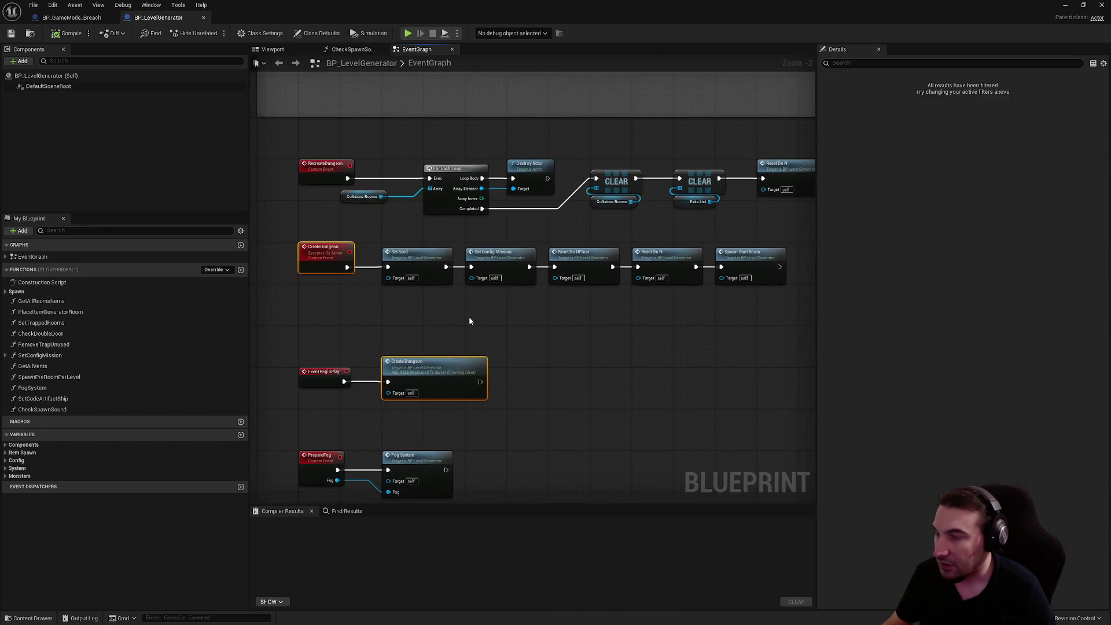
ctrl+click(404, 260)
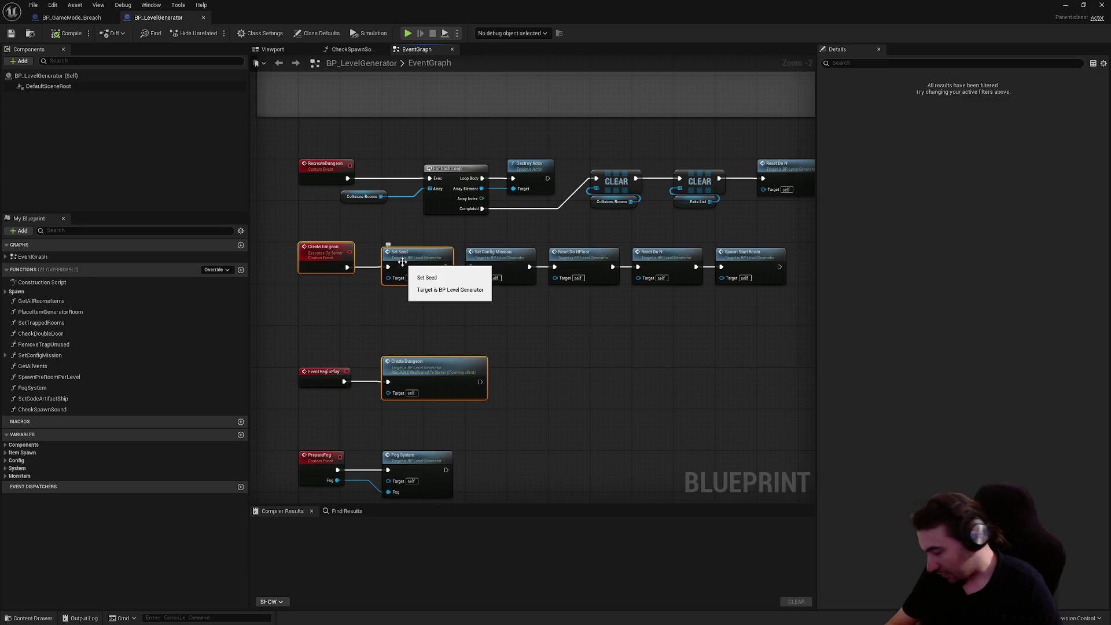
Replace BP_GameMode_Breach's three disabled default events with the pasted CreateDungeon and Set Seed nodes.
click(70, 18)
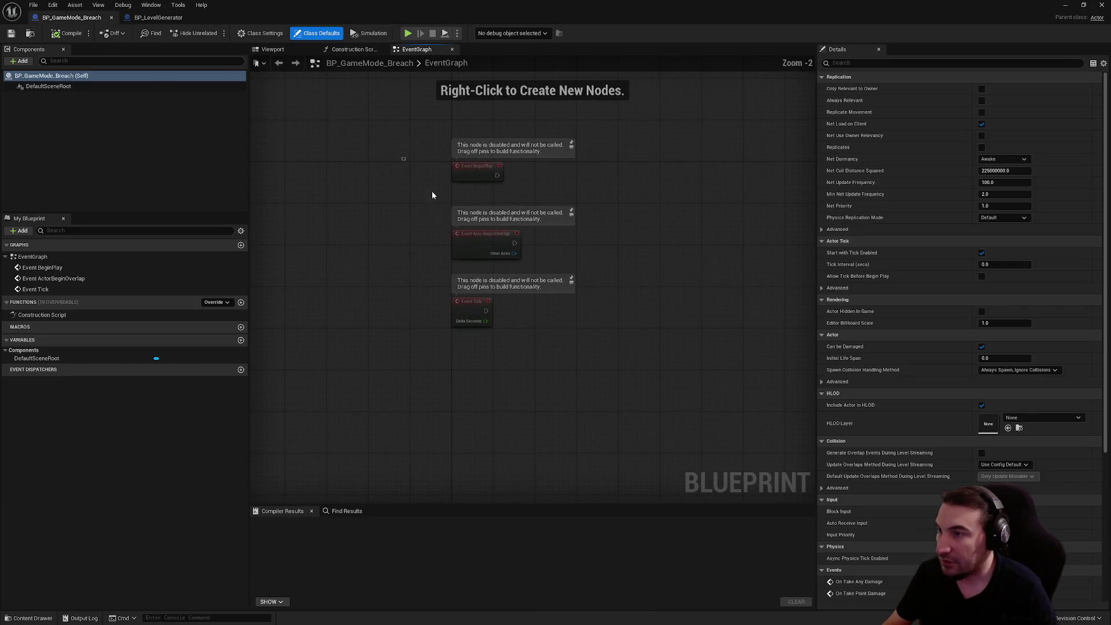
drag(410, 165, 595, 305)
key(Delete)
key(ctrl+v)
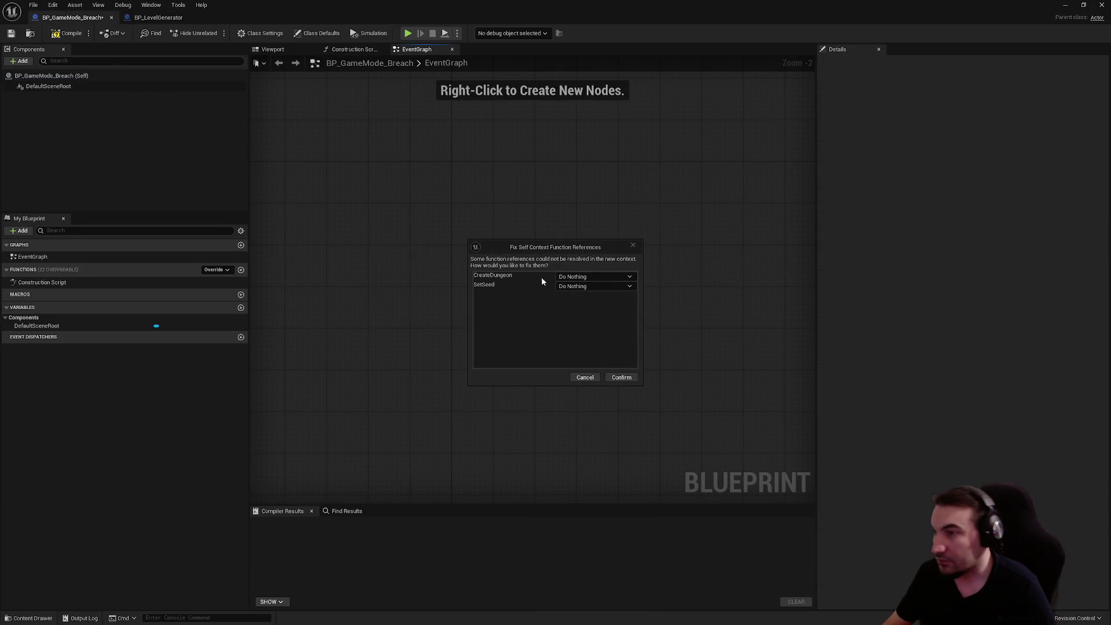
click(618, 376)
mouse_move(592, 300)
mouse_down()
mouse_move(527, 323)
mouse_move(435, 183)
mouse_move(457, 157)
mouse_up()
Add an Event BeginPlay node and arrange it beside Create Dungeon, CreateDungeon and Set Seed.
right_click(464, 326)
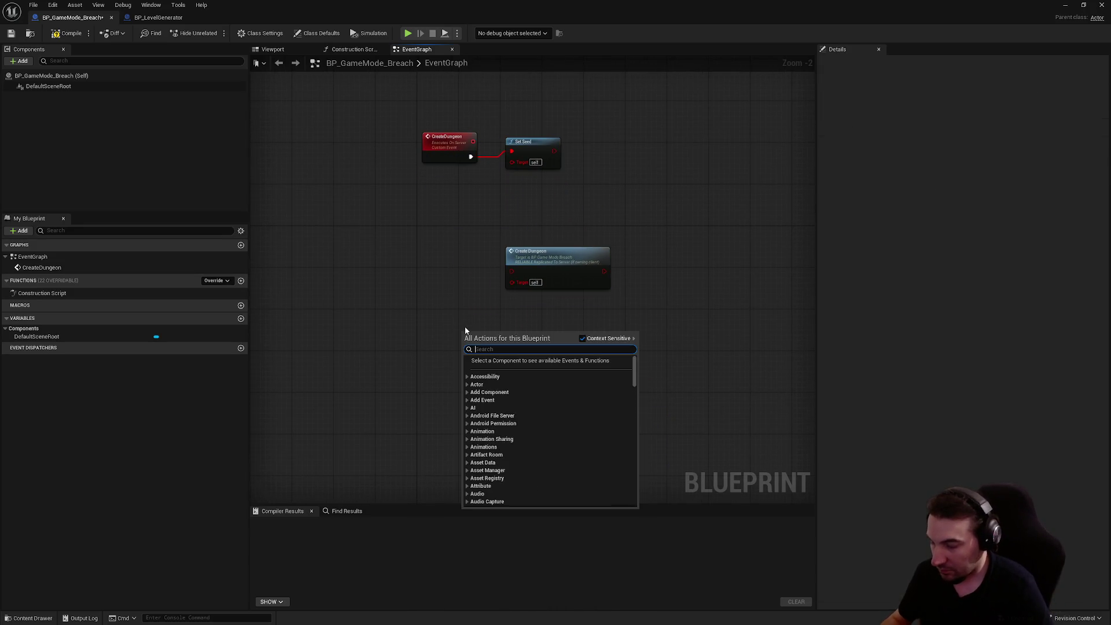
text(begin play)
key(Return)
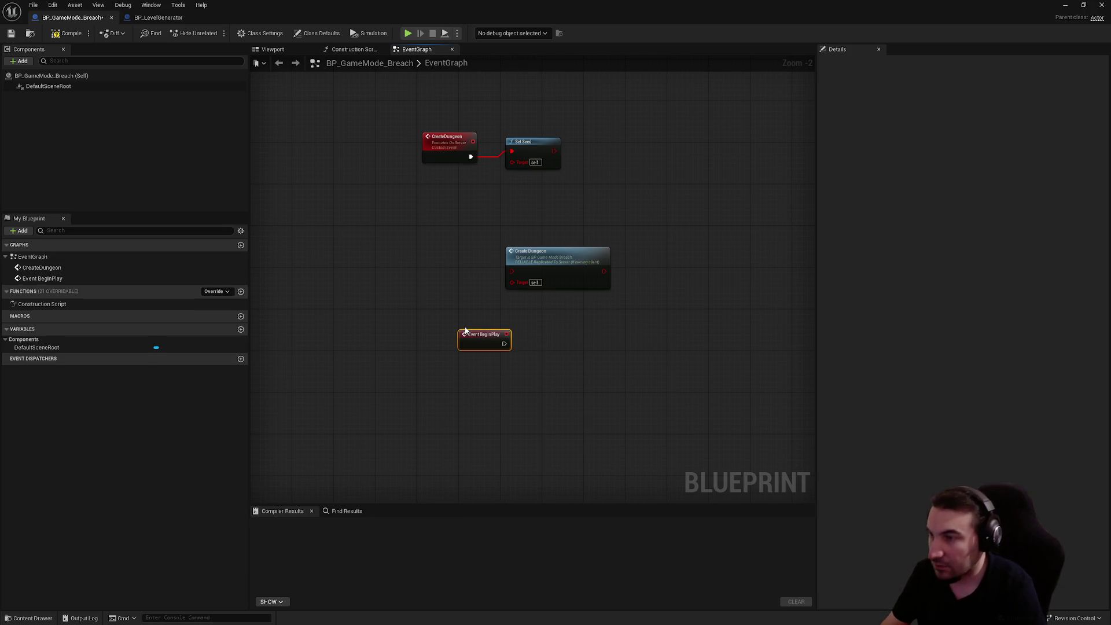
drag(465, 329, 424, 227)
drag(548, 264, 540, 233)
right_click(541, 233)
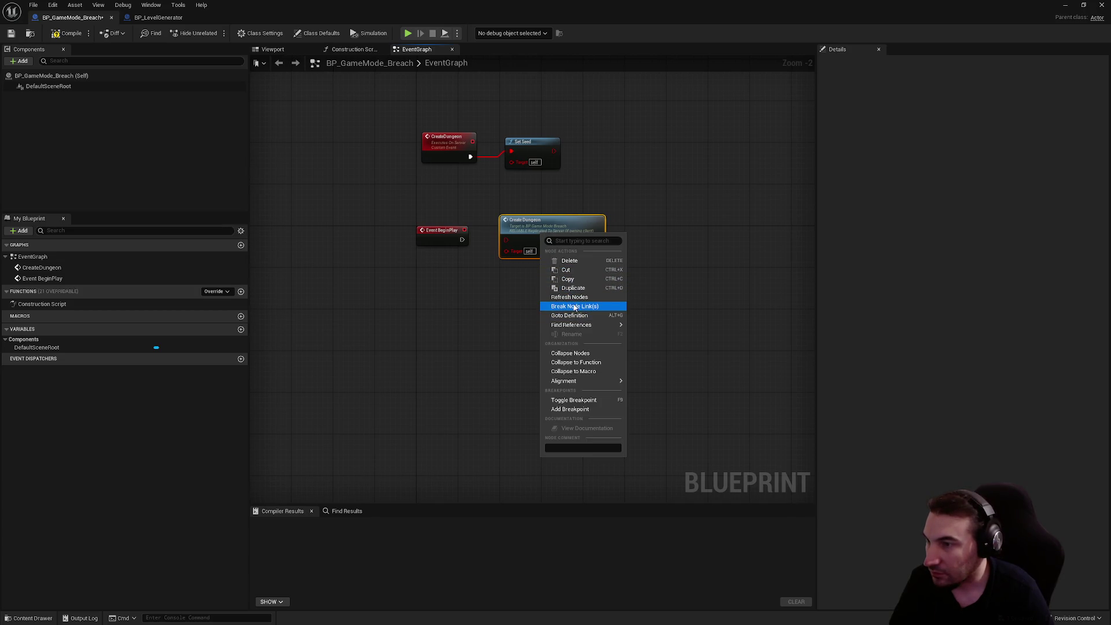
click(569, 315)
drag(434, 266, 434, 271)
drag(509, 256, 502, 271)
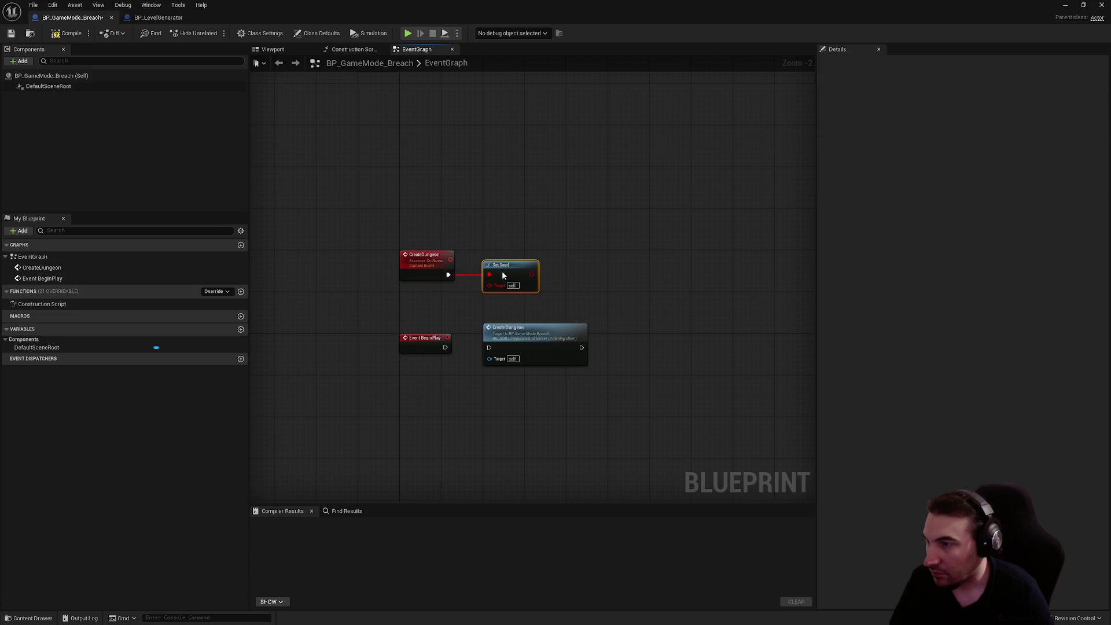
Select BP_LevelGenerator's Seed System comment group to bring into the game mode.
click(165, 18)
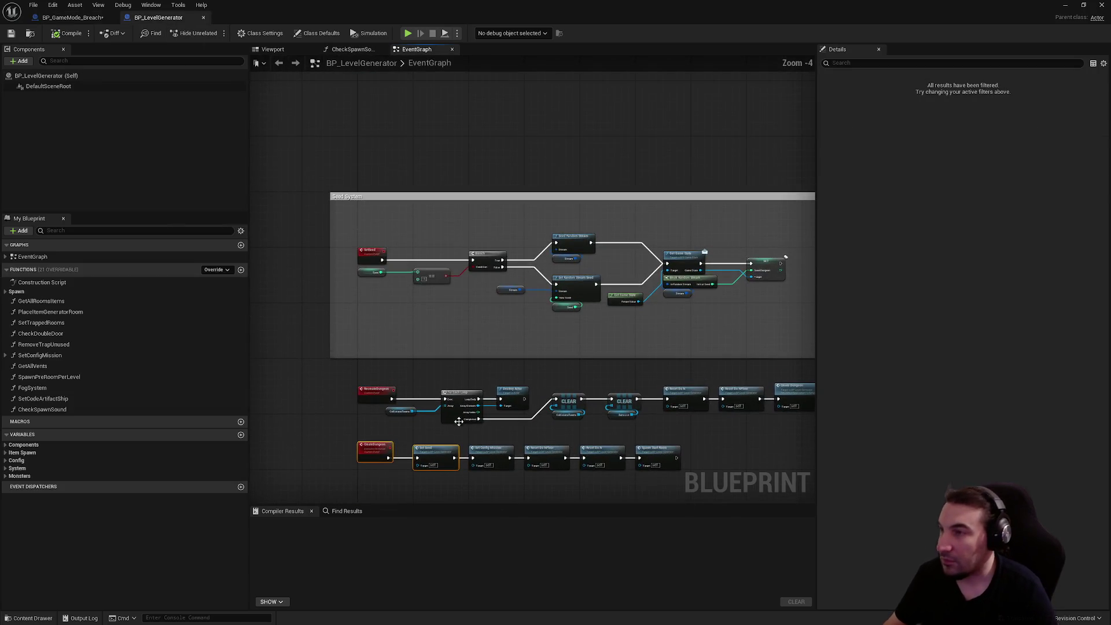
scroll(318, 176, down, 2)
drag(322, 174, 596, 270)
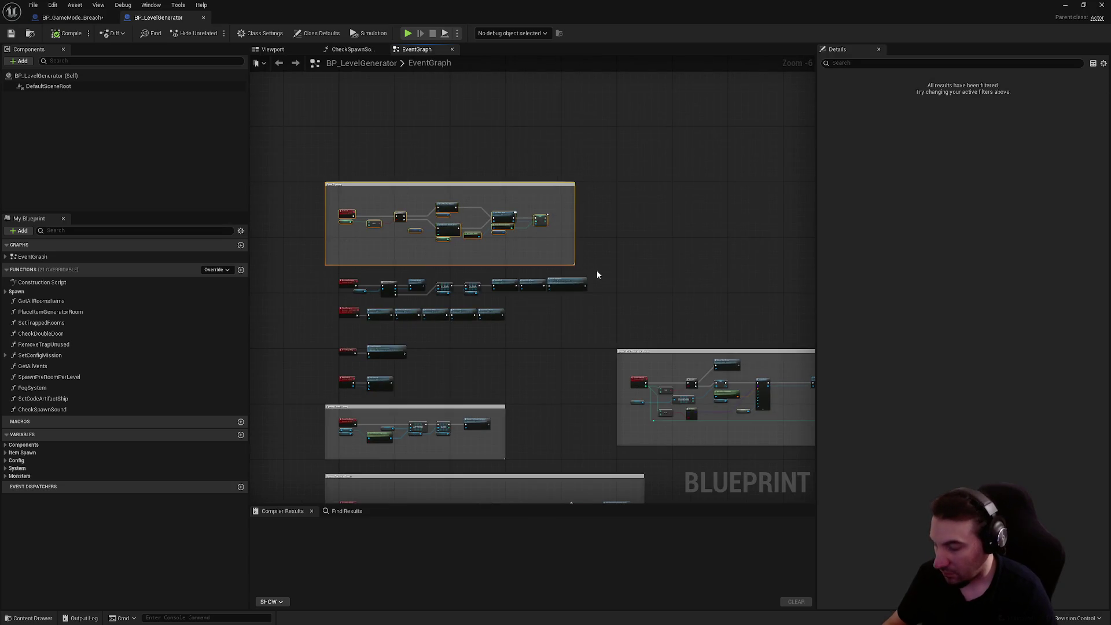
click(72, 18)
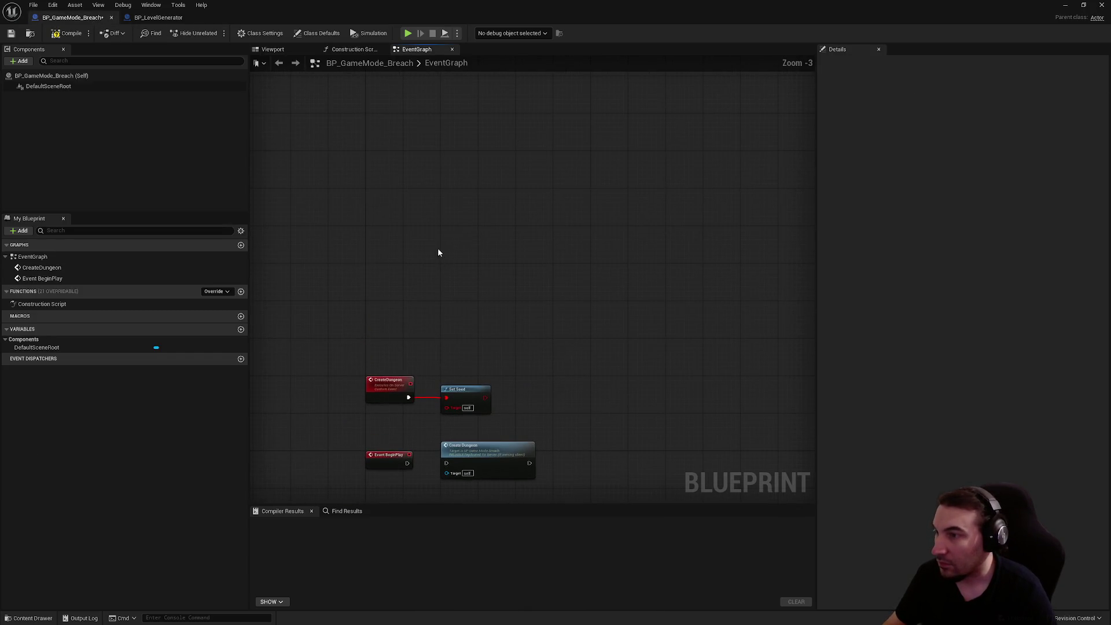
Paste the Seed System group and promote Seed to an Integer and Stream to a Random Stream variable.
key(ctrl+v)
mouse_move(472, 224)
mouse_down()
mouse_move(608, 154)
mouse_move(650, 149)
mouse_move(650, 221)
mouse_move(640, 193)
mouse_up()
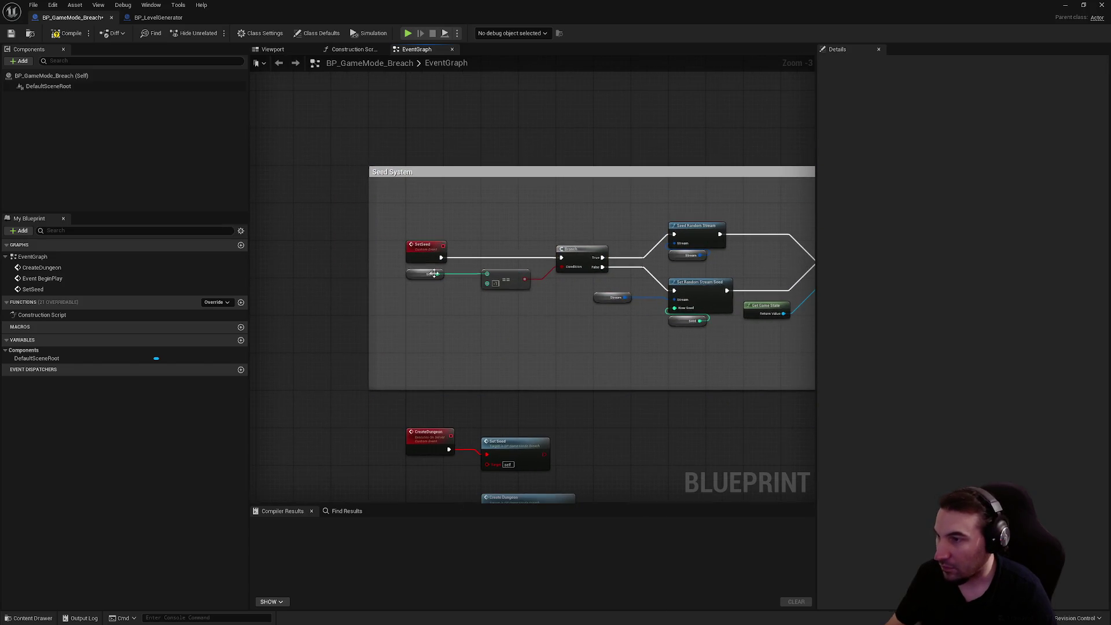
right_click(409, 273)
click(440, 294)
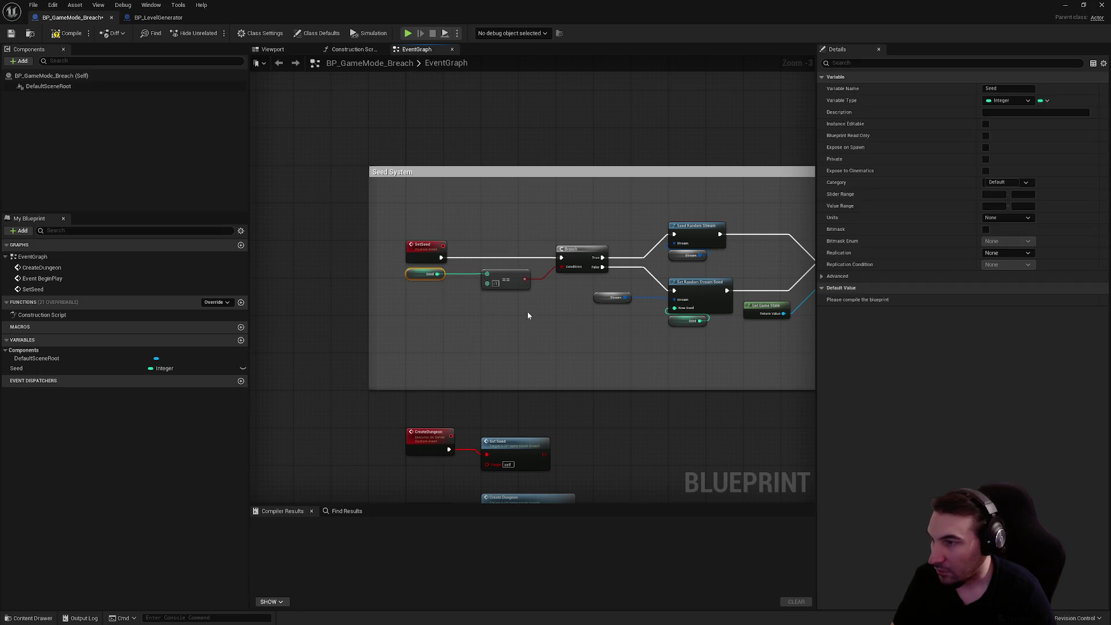
right_click(603, 304)
click(630, 321)
mouse_move(649, 325)
mouse_down()
mouse_move(471, 333)
mouse_move(700, 273)
mouse_up()
right_click(570, 363)
click(607, 420)
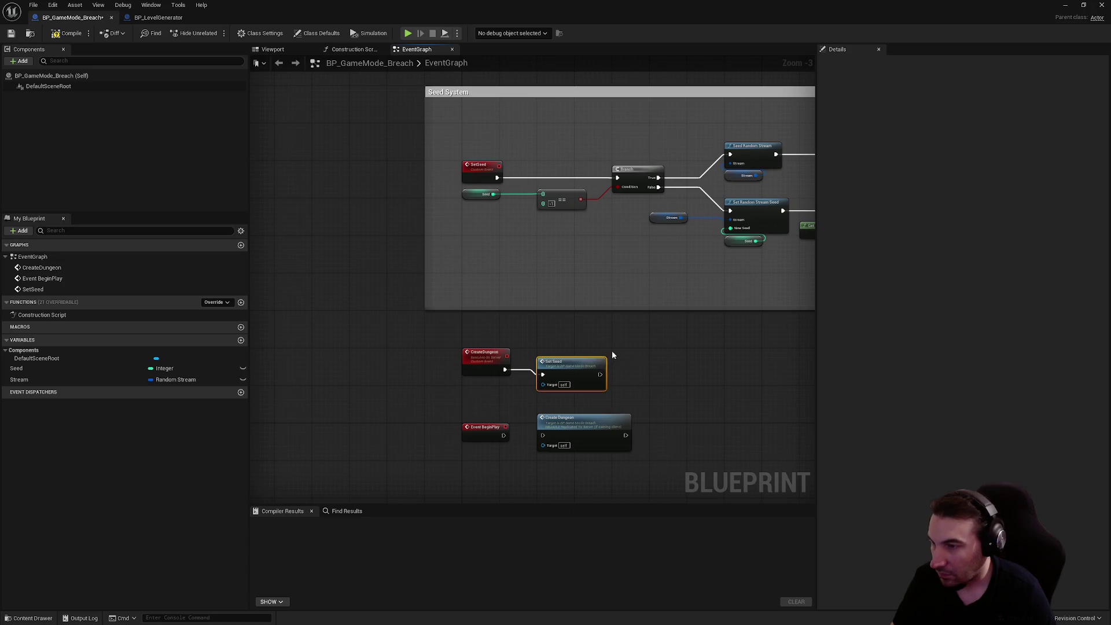
click(628, 359)
click(158, 17)
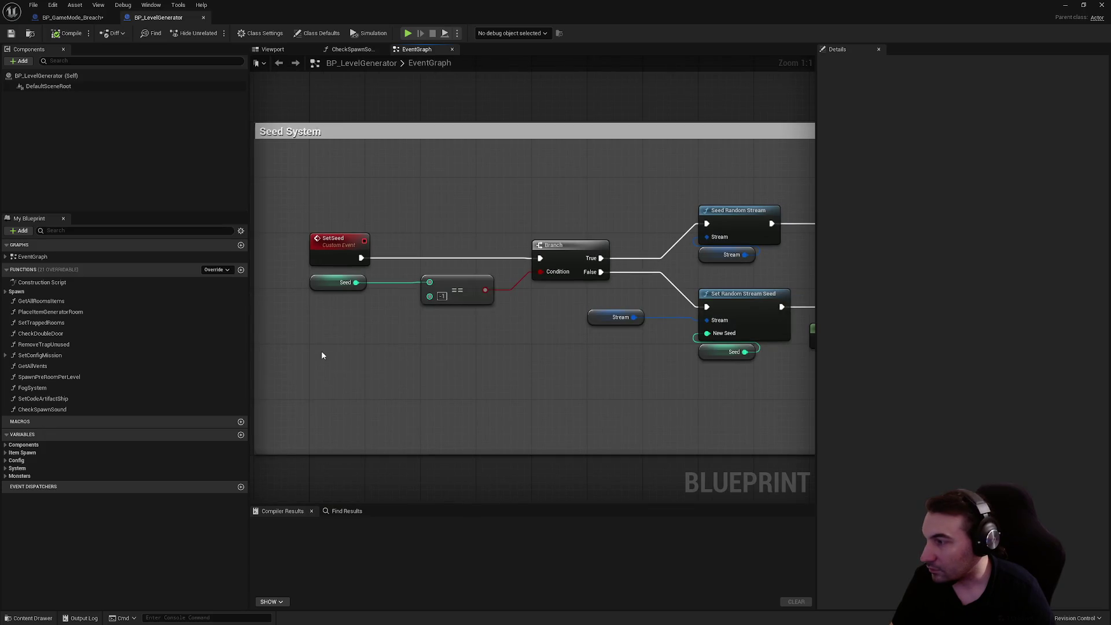
click(69, 17)
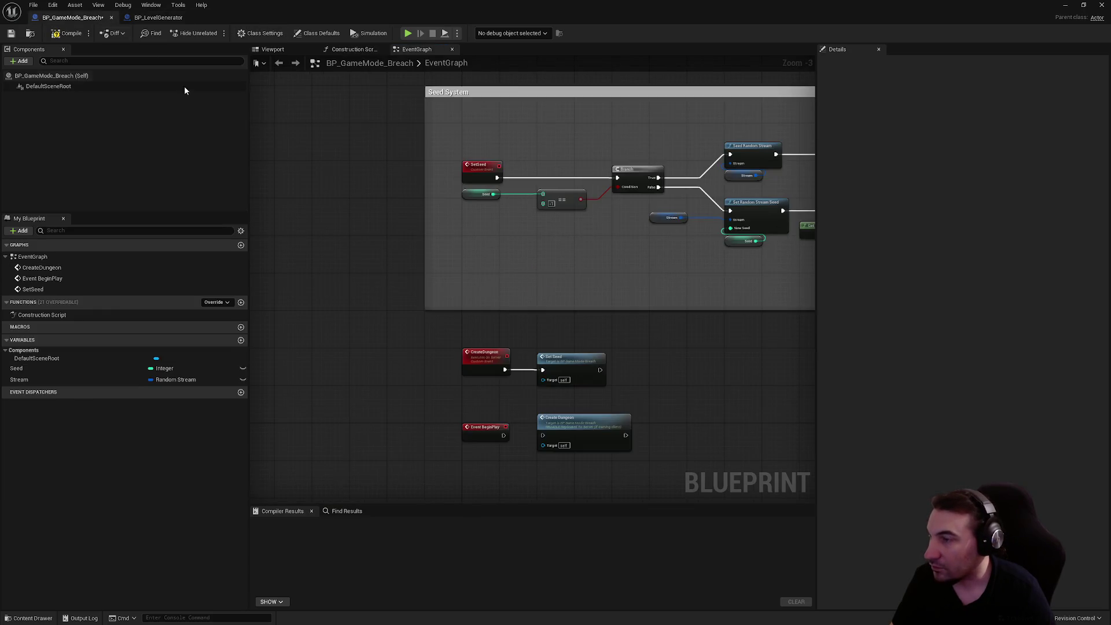
Put the Seed and Stream variables in the System category, with Stream above Seed.
click(480, 194)
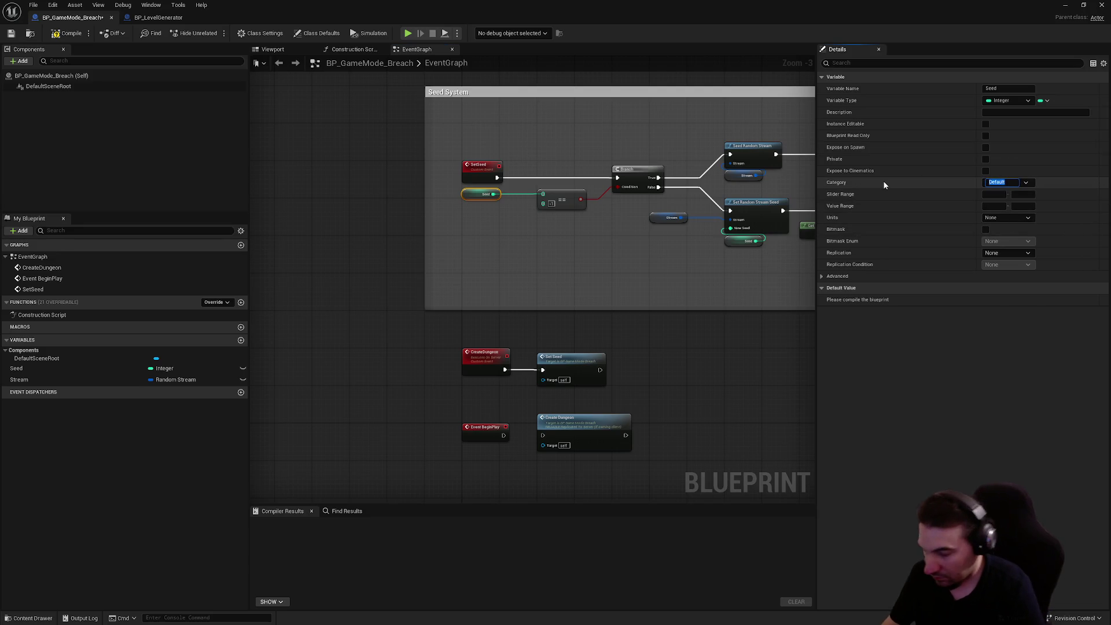
key(Return)
click(669, 217)
click(1026, 170)
click(998, 181)
drag(761, 283, 614, 276)
drag(26, 387, 29, 371)
drag(552, 254, 429, 254)
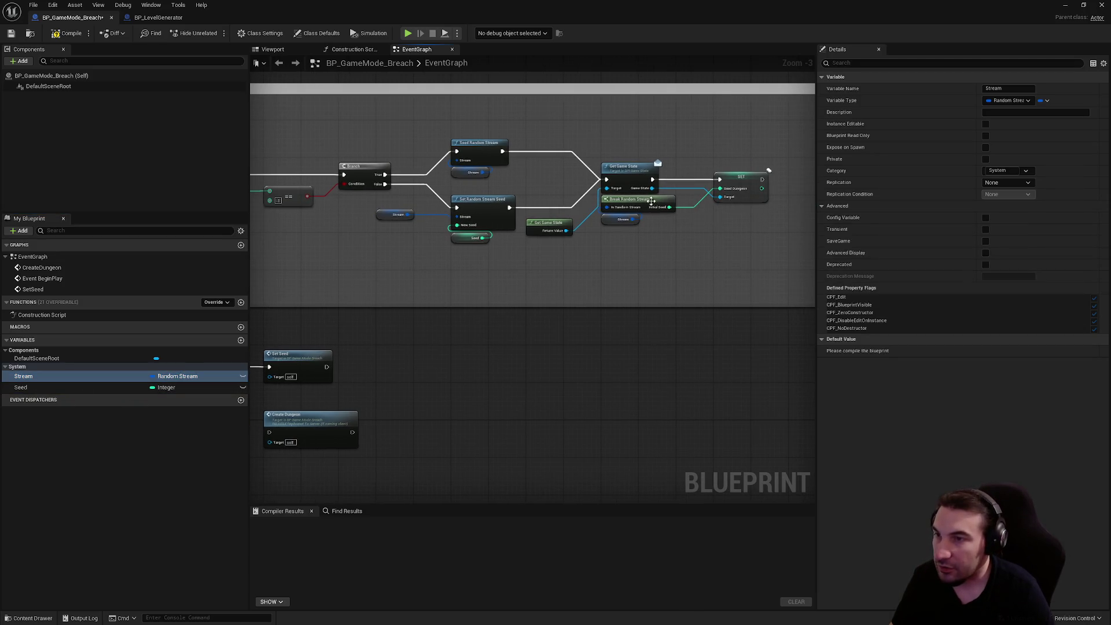
Compile and save BP_GameMode_Breach.
scroll(651, 271, up, 3)
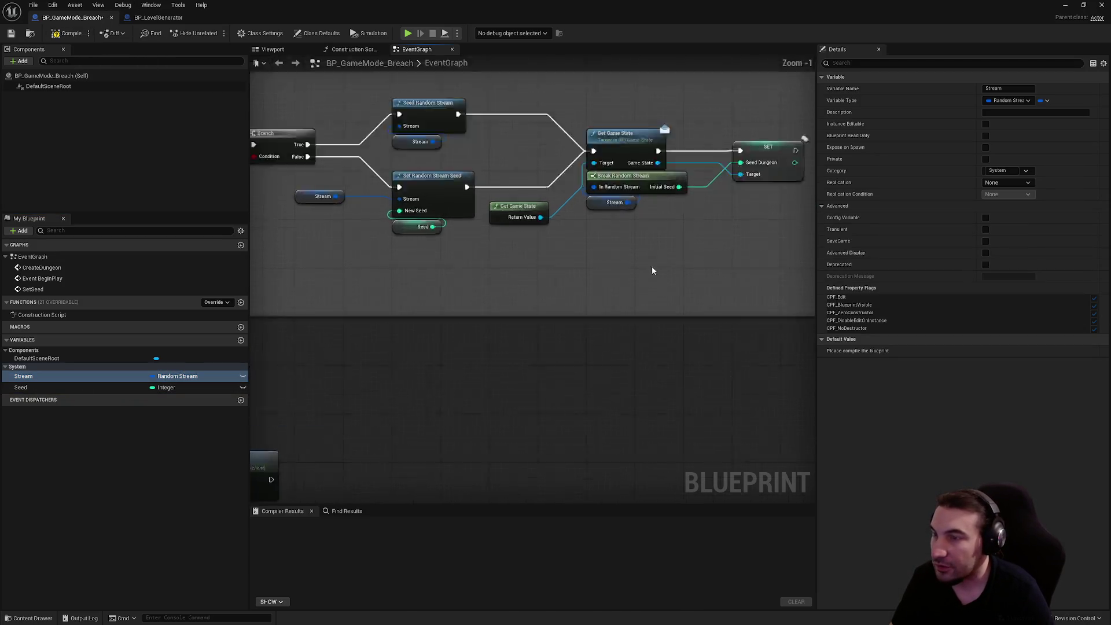
drag(577, 287, 575, 288)
click(66, 35)
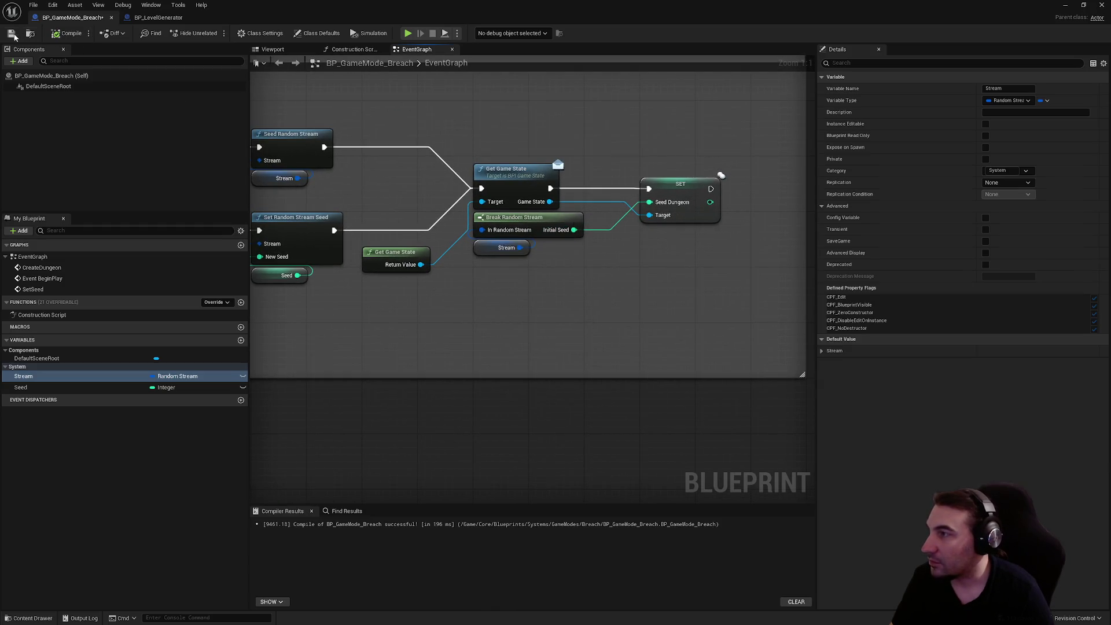
click(11, 35)
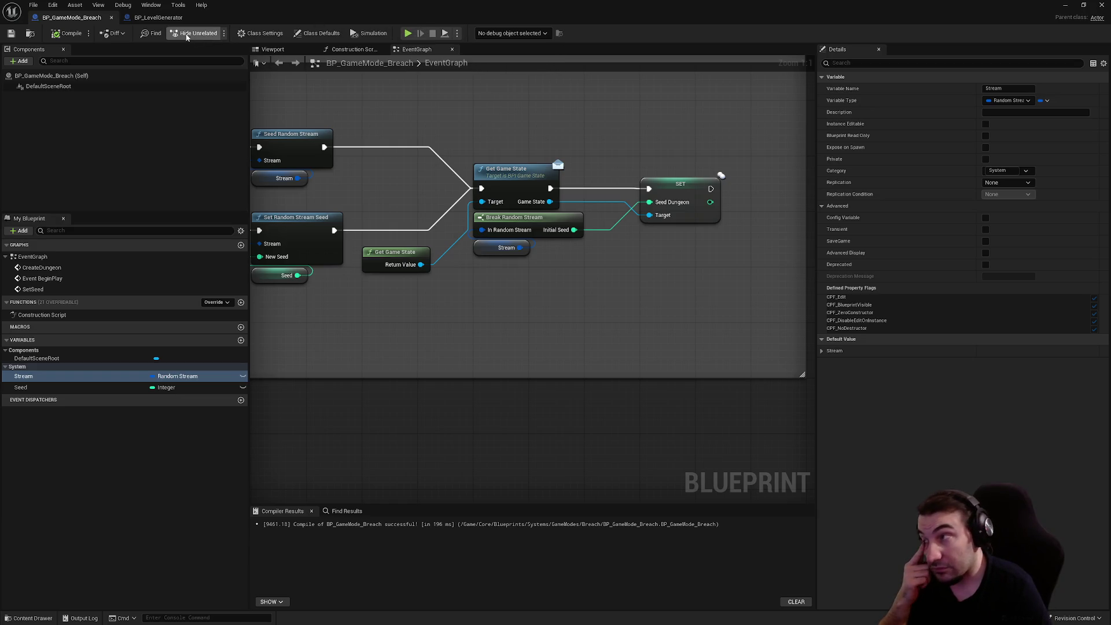
Browse the Widgets folder's MiniGames and Presets subfolders, then open the Widgets > Menu folder.
double_click(484, 8)
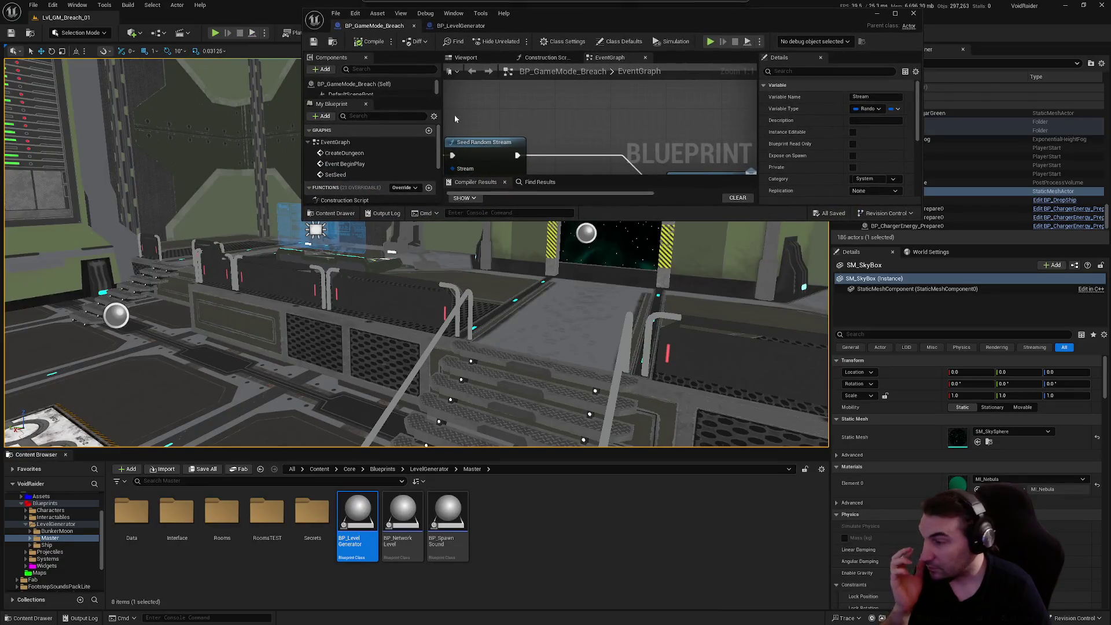
click(26, 523)
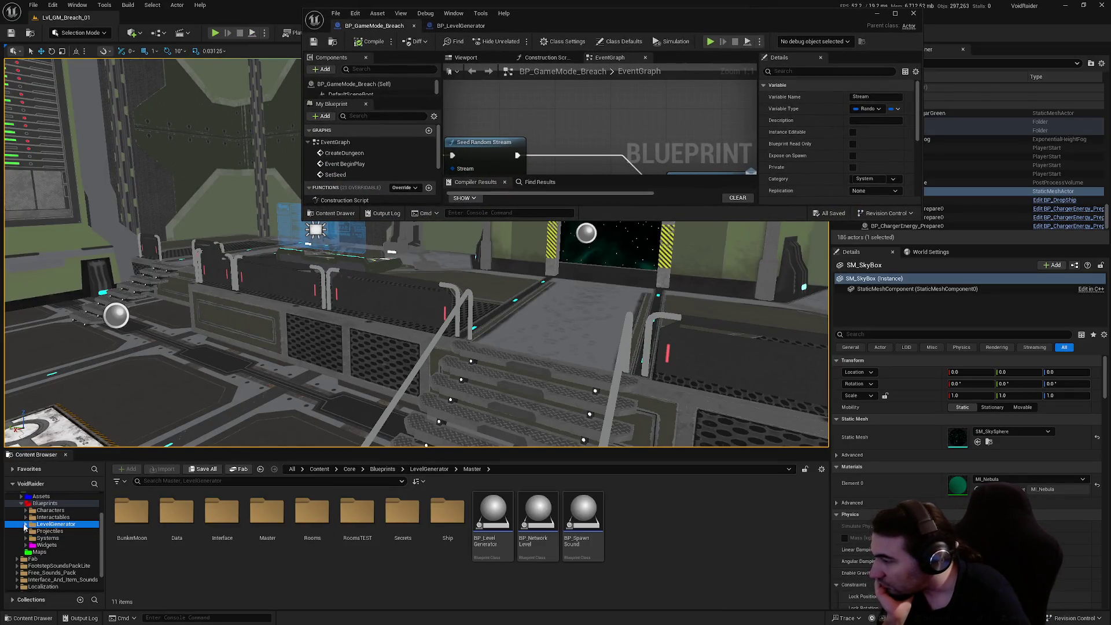
click(68, 511)
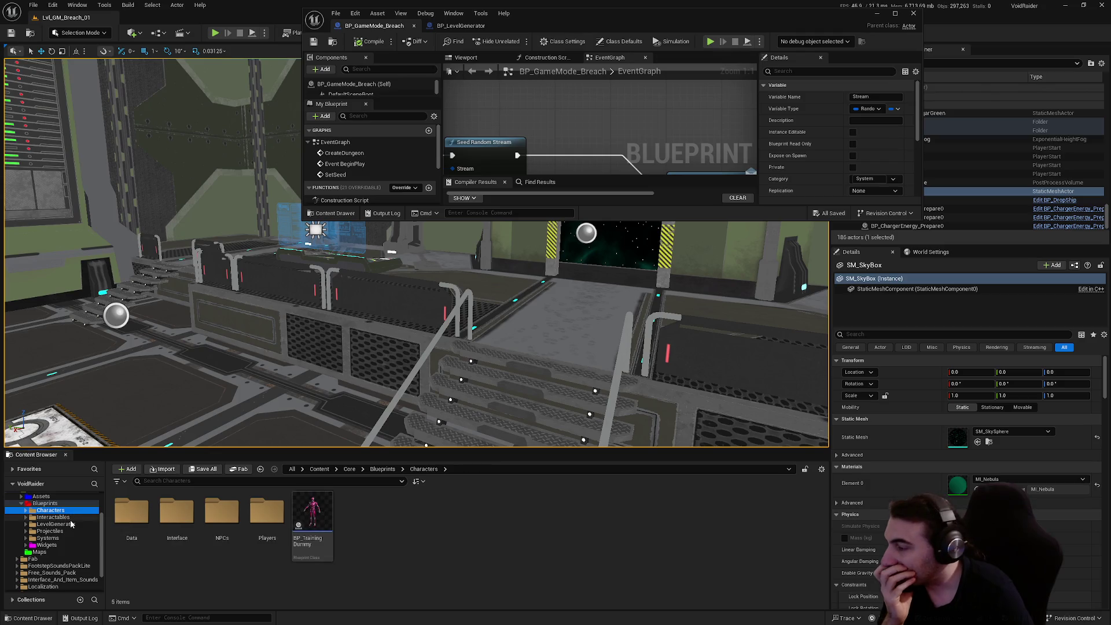
click(60, 546)
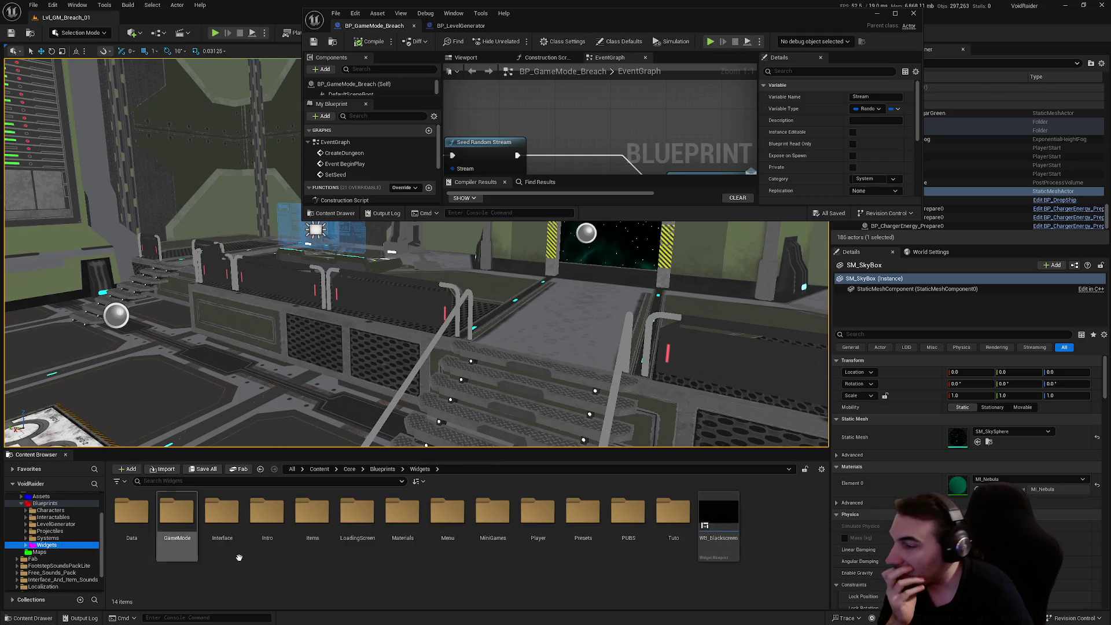
double_click(480, 541)
key(alt+Left)
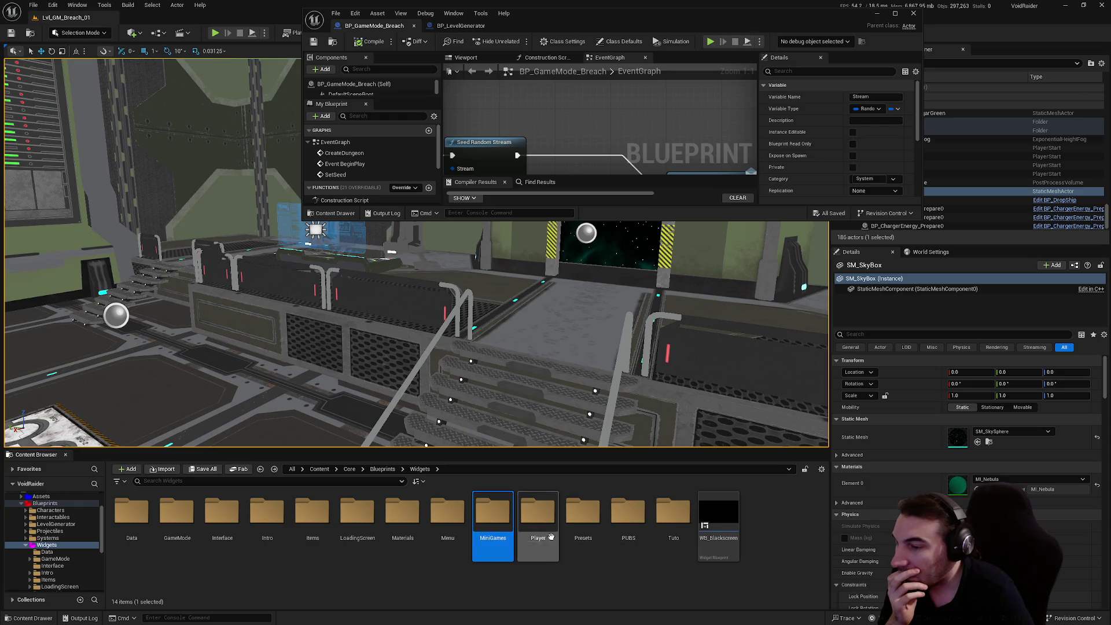
double_click(582, 524)
key(alt+Left)
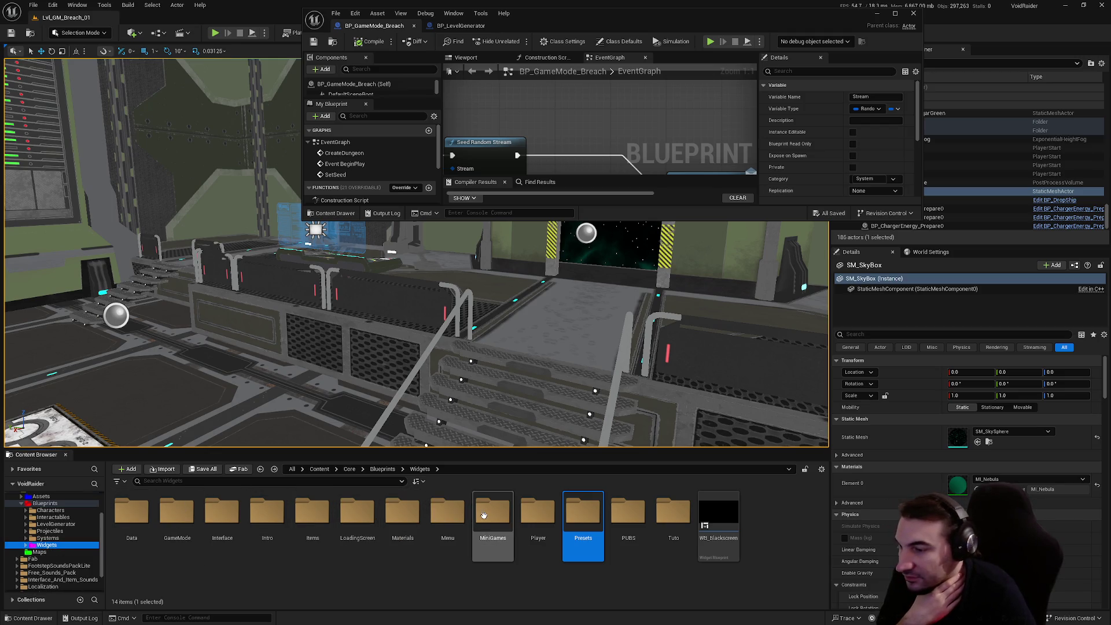
double_click(451, 514)
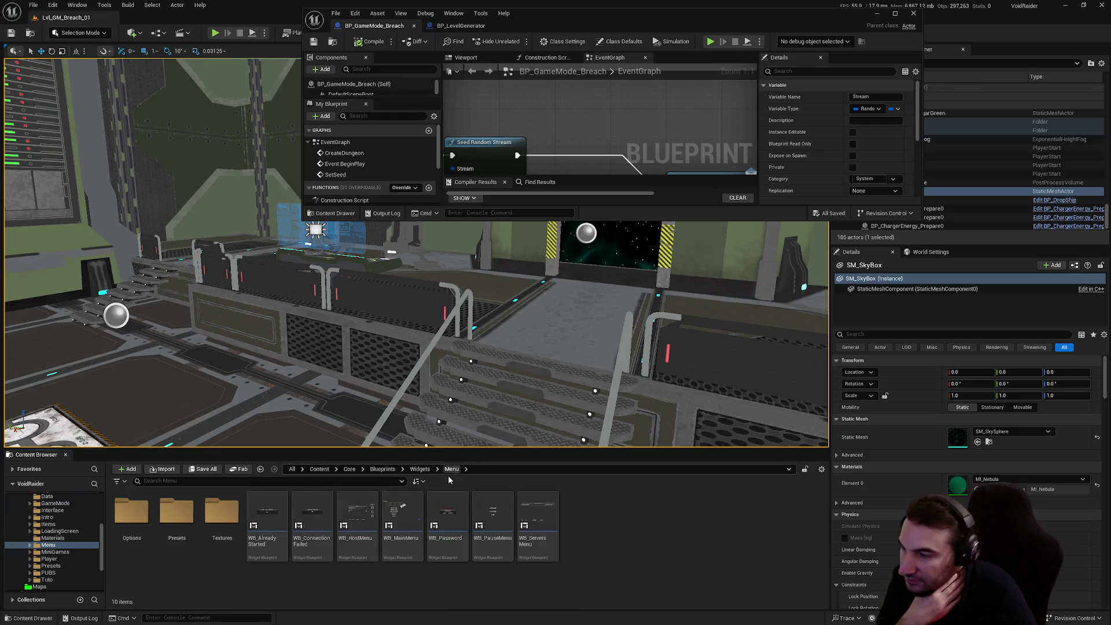
Open WB_PauseMenu full screen, inspect its Version and seed Format Text nodes, then close it.
double_click(507, 510)
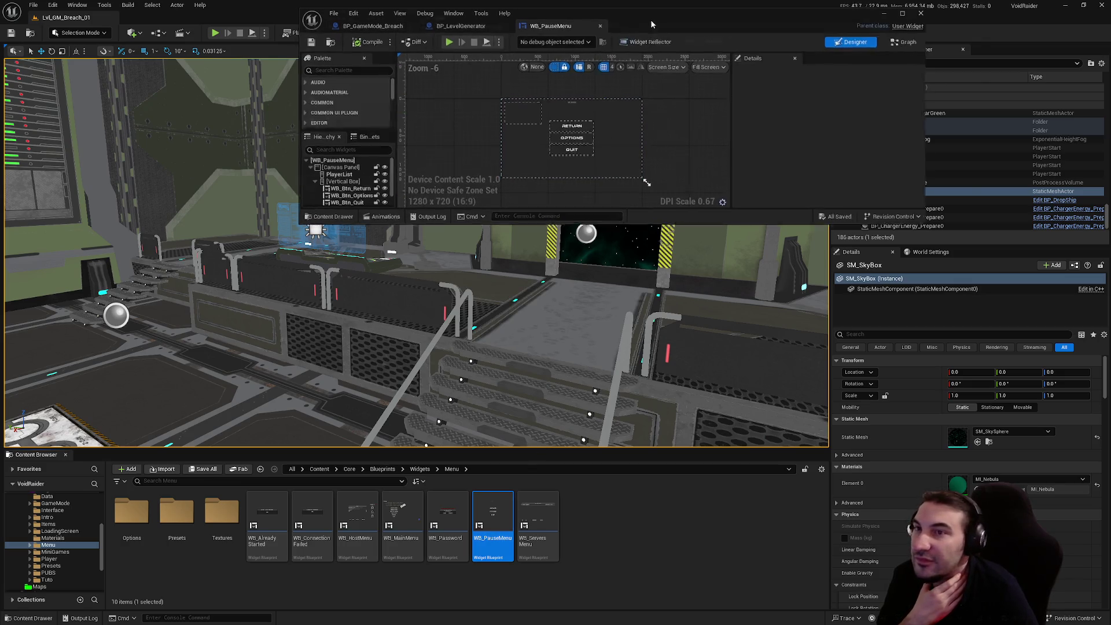
double_click(651, 24)
key(ctrl+shift+g)
scroll(578, 191, down, 3)
scroll(556, 245, up, 2)
scroll(383, 381, down, 3)
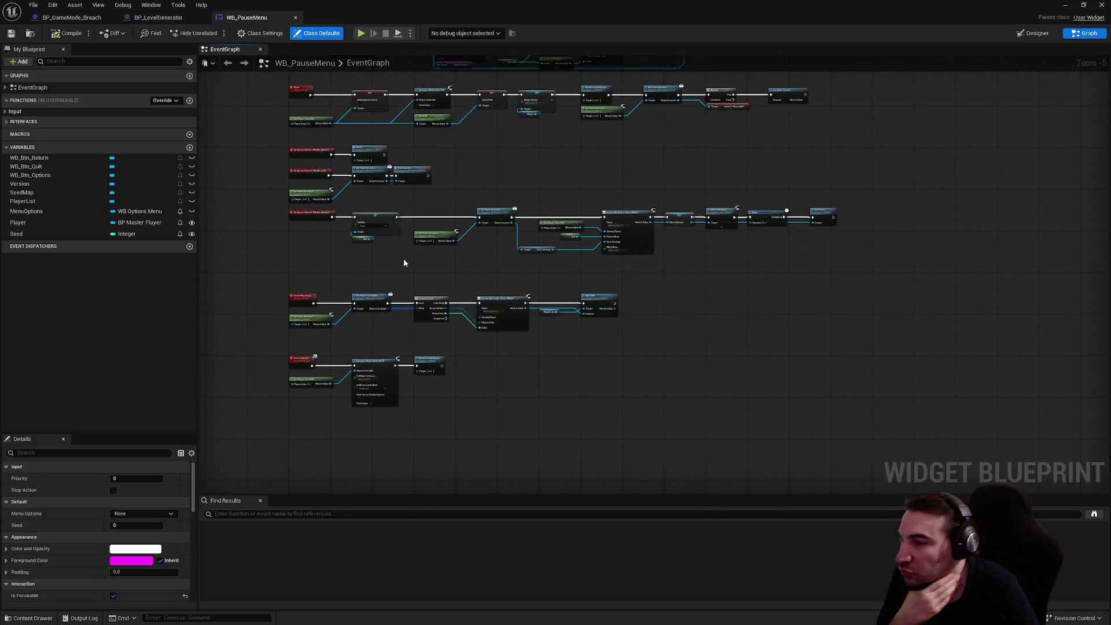
scroll(541, 179, up, 4)
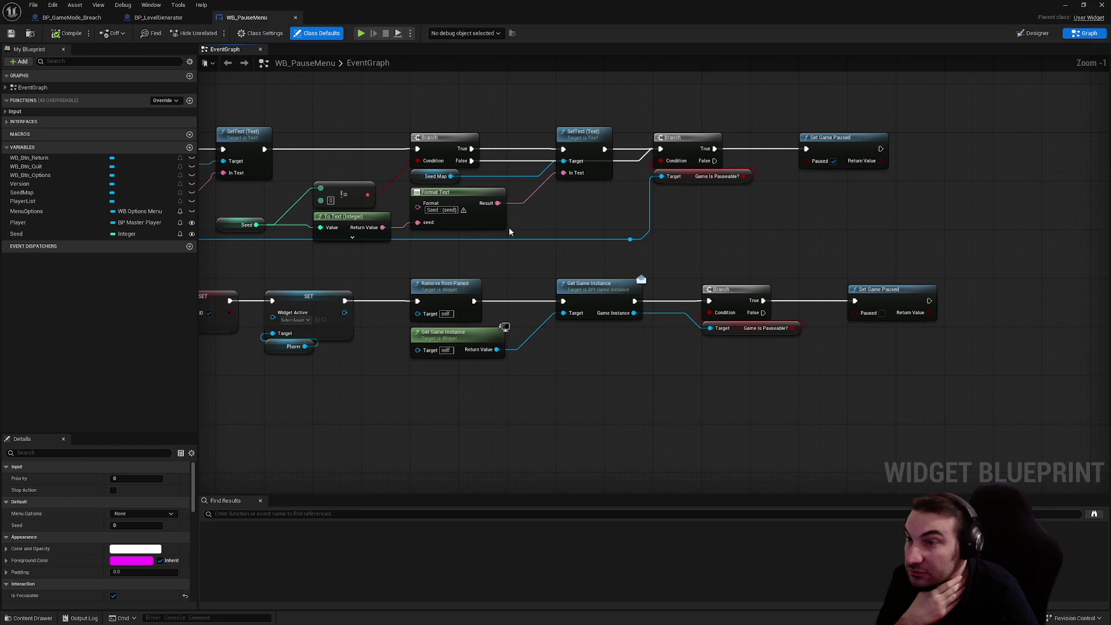
mouse_move(491, 234)
mouse_down()
mouse_move(527, 238)
mouse_move(478, 296)
mouse_up()
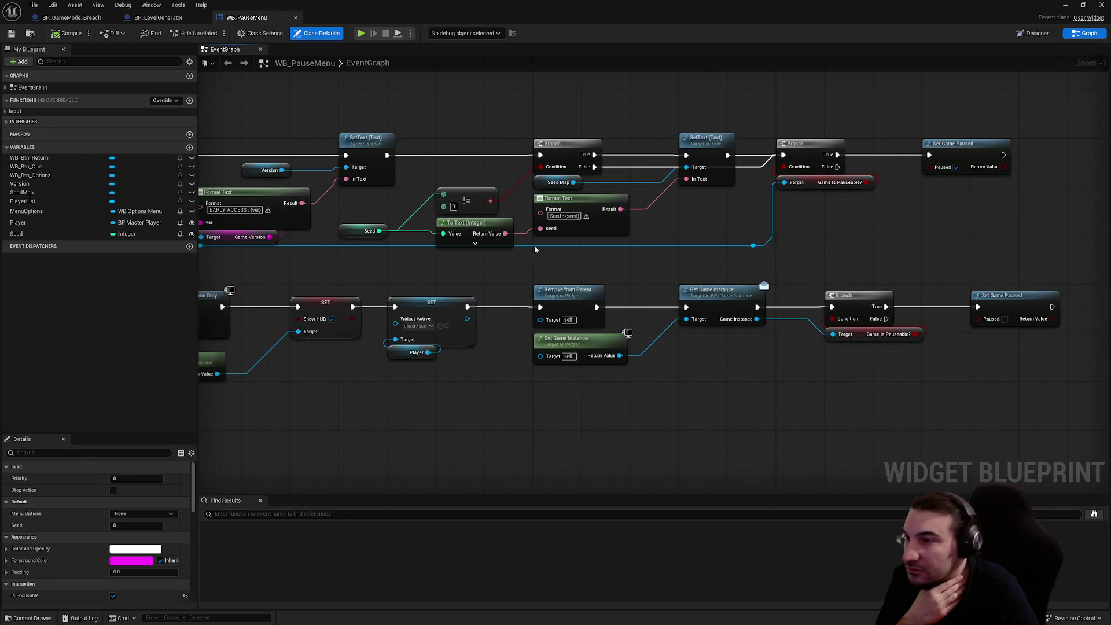
click(297, 17)
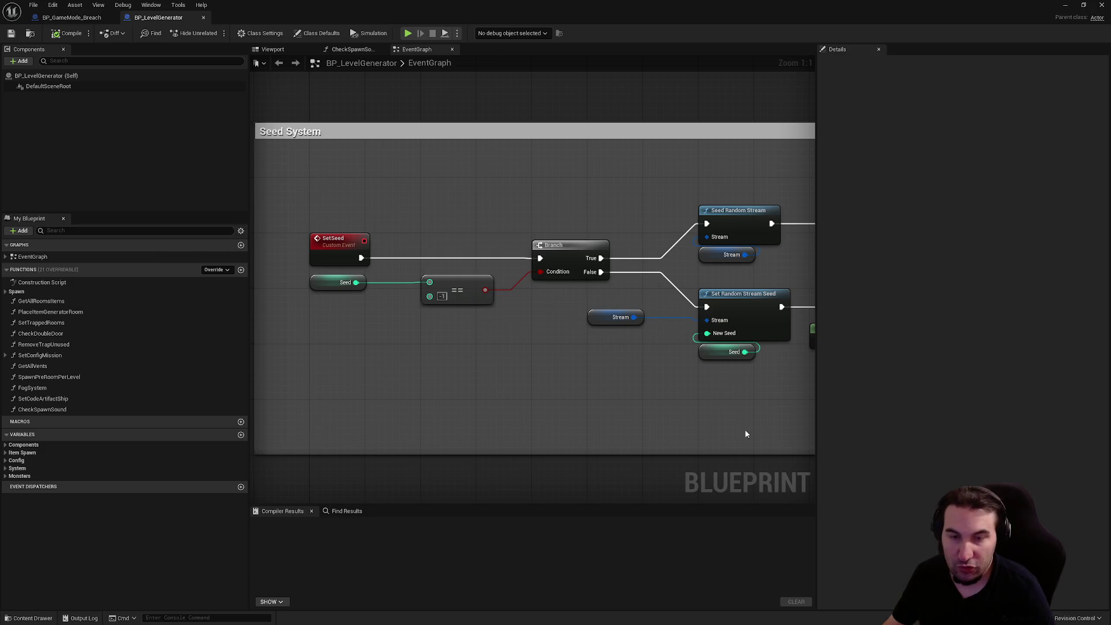
Connect Event BeginPlay to Create Dungeon in BP_GameMode_Breach and compile.
click(72, 17)
scroll(585, 252, down, 3)
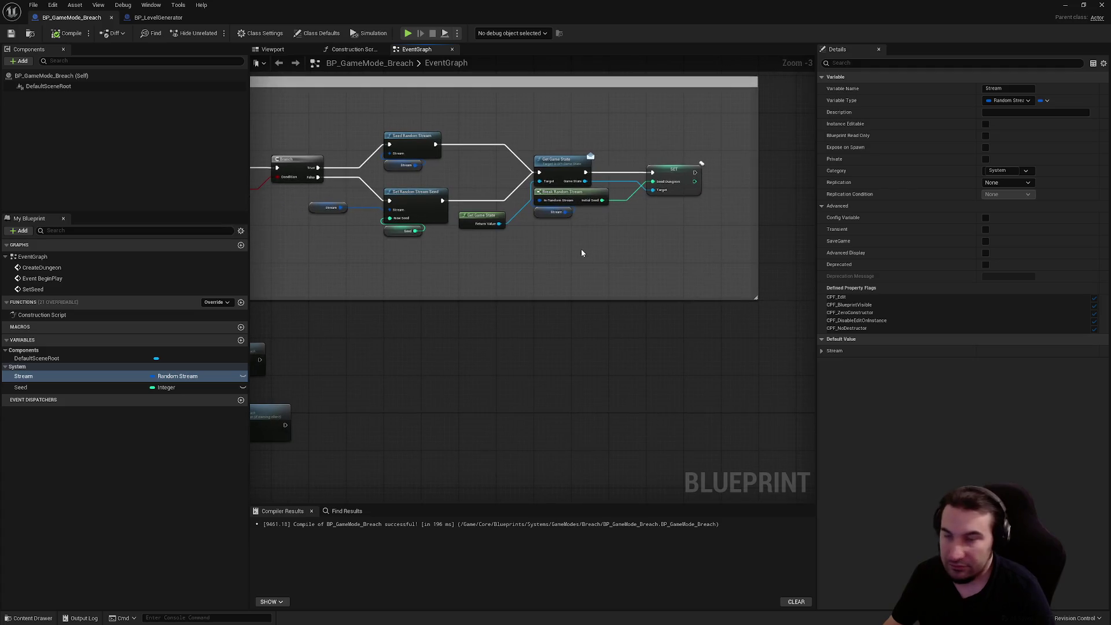
drag(584, 251, 719, 255)
scroll(340, 416, up, 3)
mouse_move(318, 431)
mouse_down()
mouse_move(370, 442)
mouse_move(377, 431)
mouse_up()
click(65, 34)
Copy BP_LevelGenerator's SetConfigMission function and paste it into BP_GameMode_Breach.
click(158, 18)
drag(459, 205, 463, 43)
scroll(485, 328, up, 2)
click(465, 280)
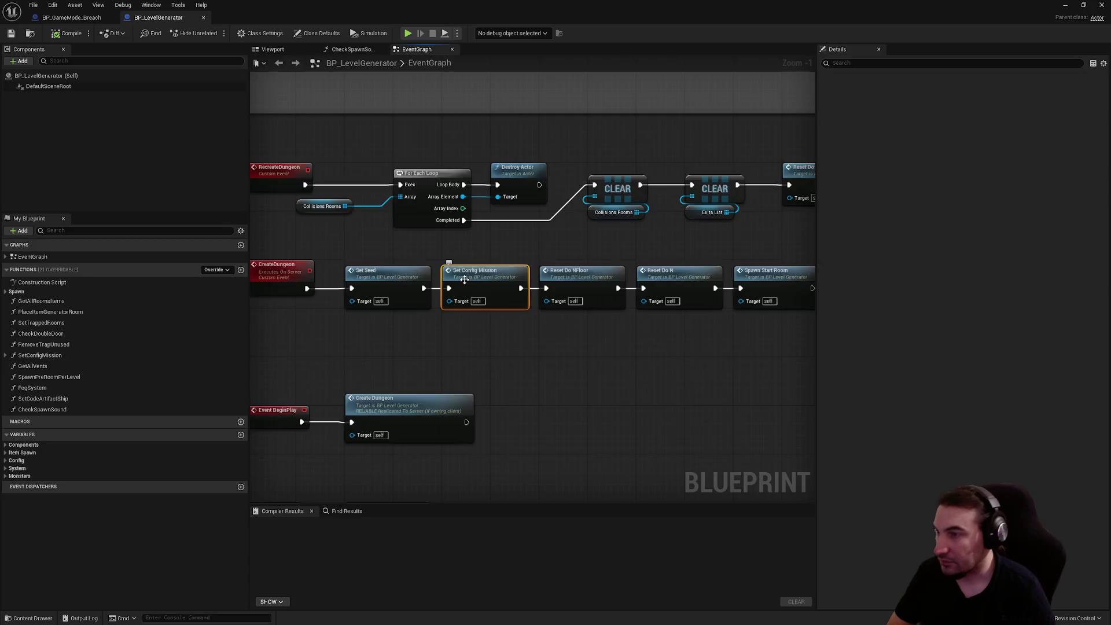
double_click(464, 280)
click(99, 355)
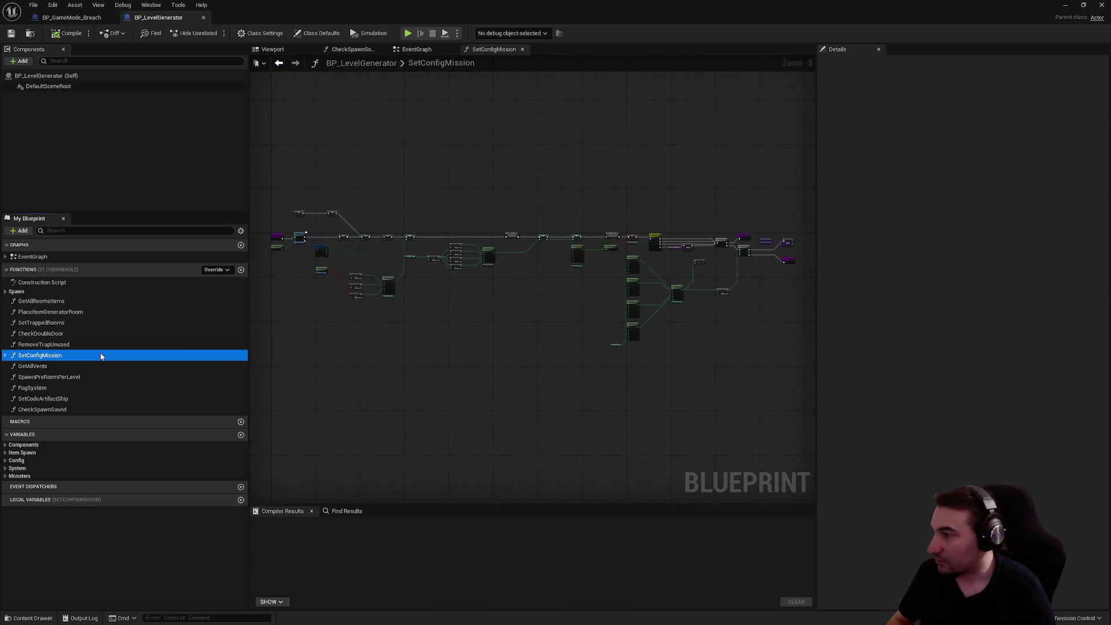
click(91, 21)
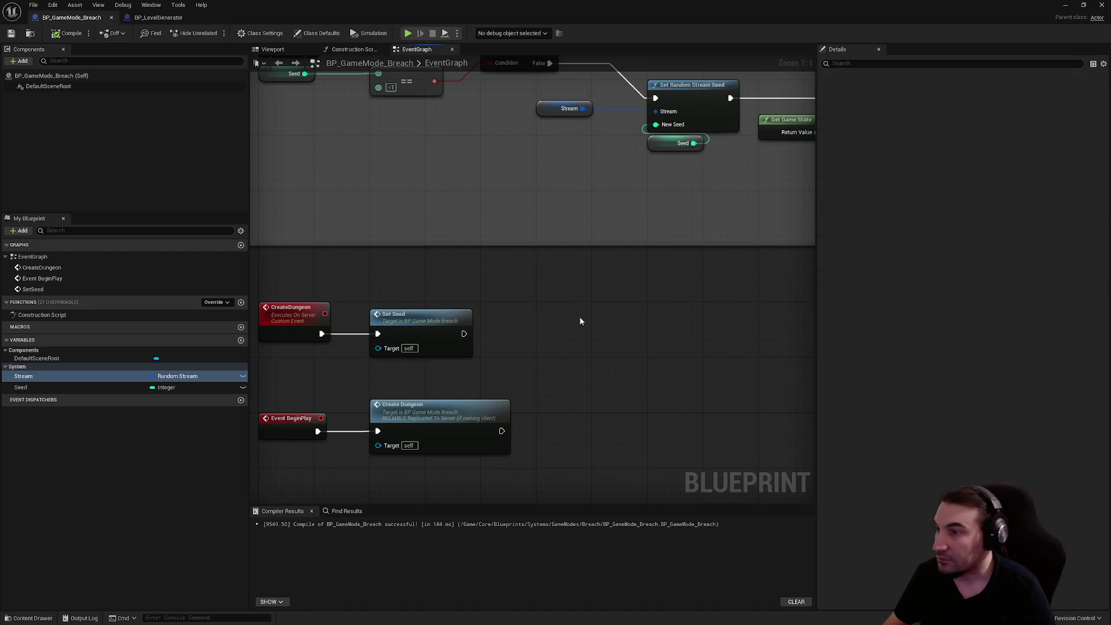
key(ctrl+v)
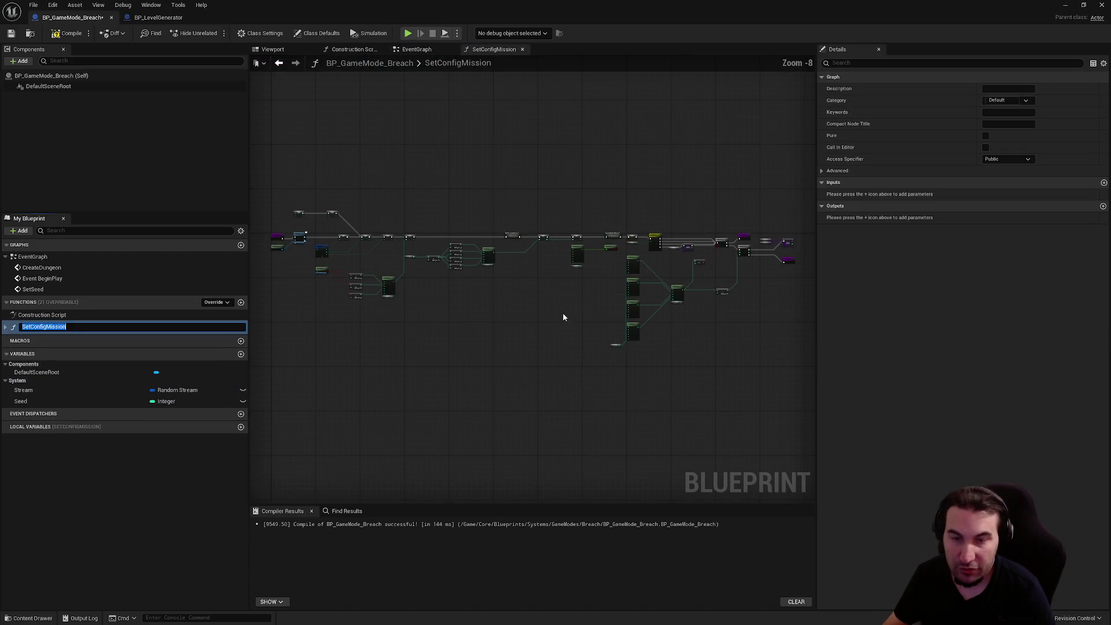
Delete the hardcoded Huge and Nightmare SET nodes, keeping Break S Mission and the remaining set nodes.
scroll(583, 324, up, 3)
scroll(529, 342, up, 4)
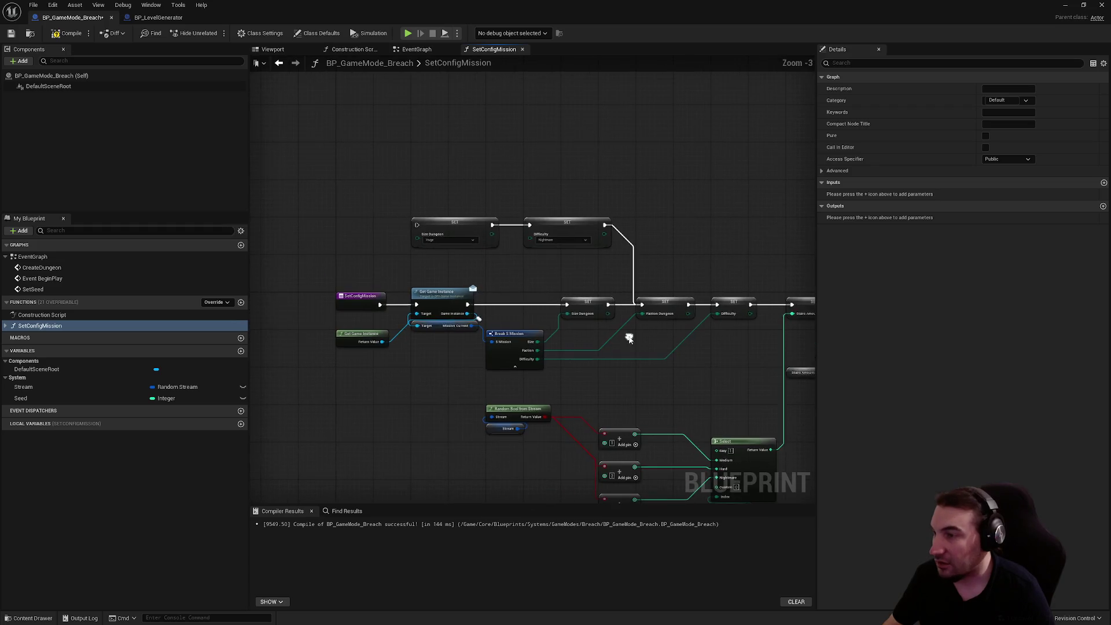
drag(415, 145, 632, 236)
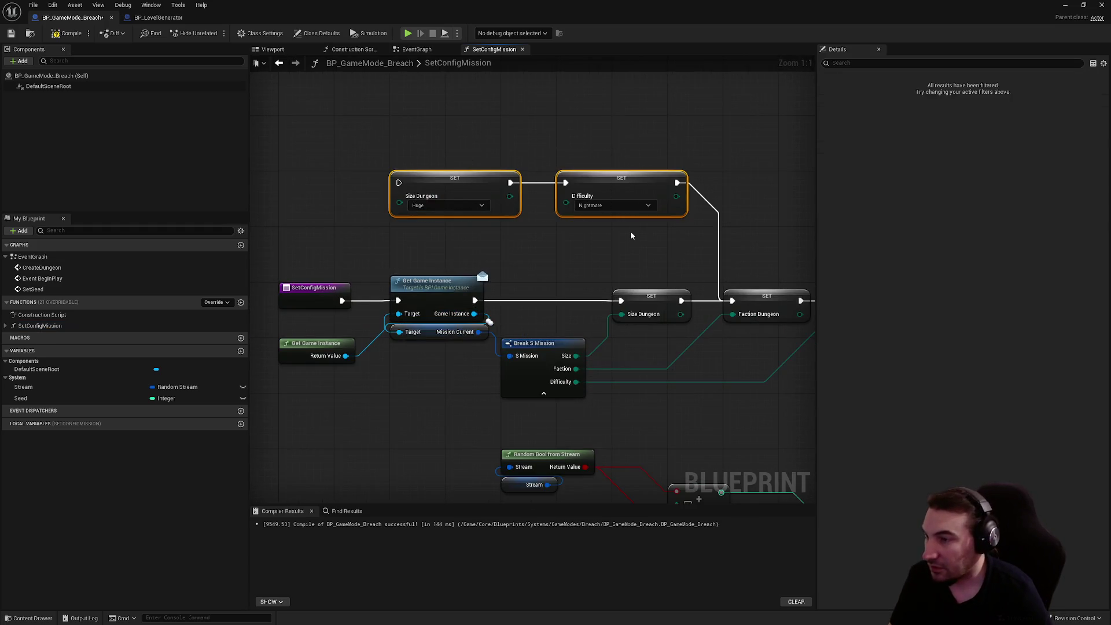
key(Delete)
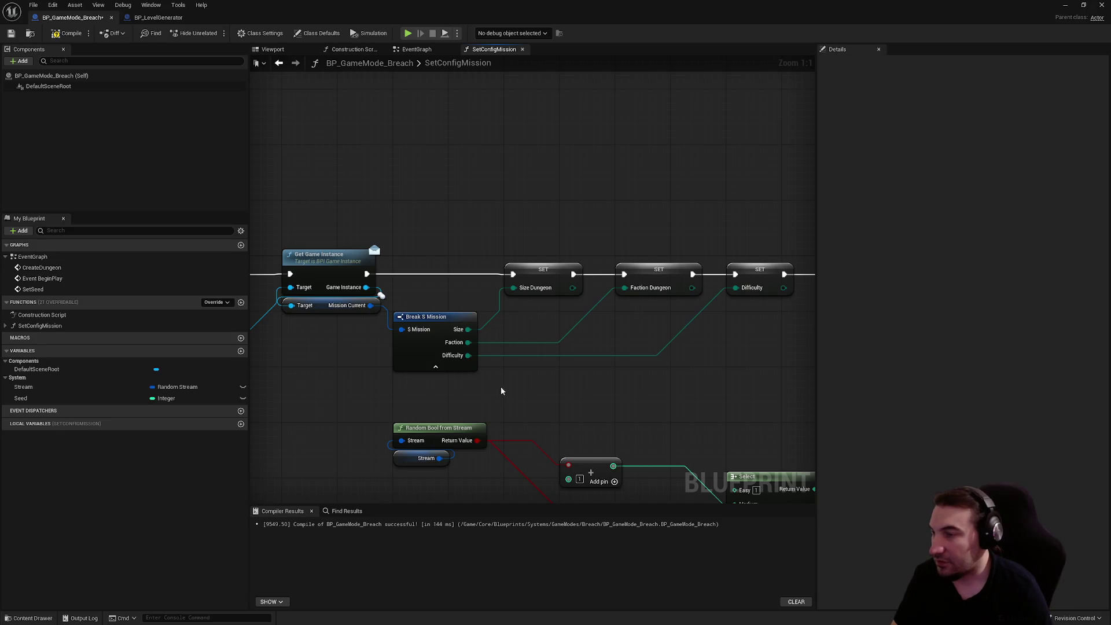
click(470, 364)
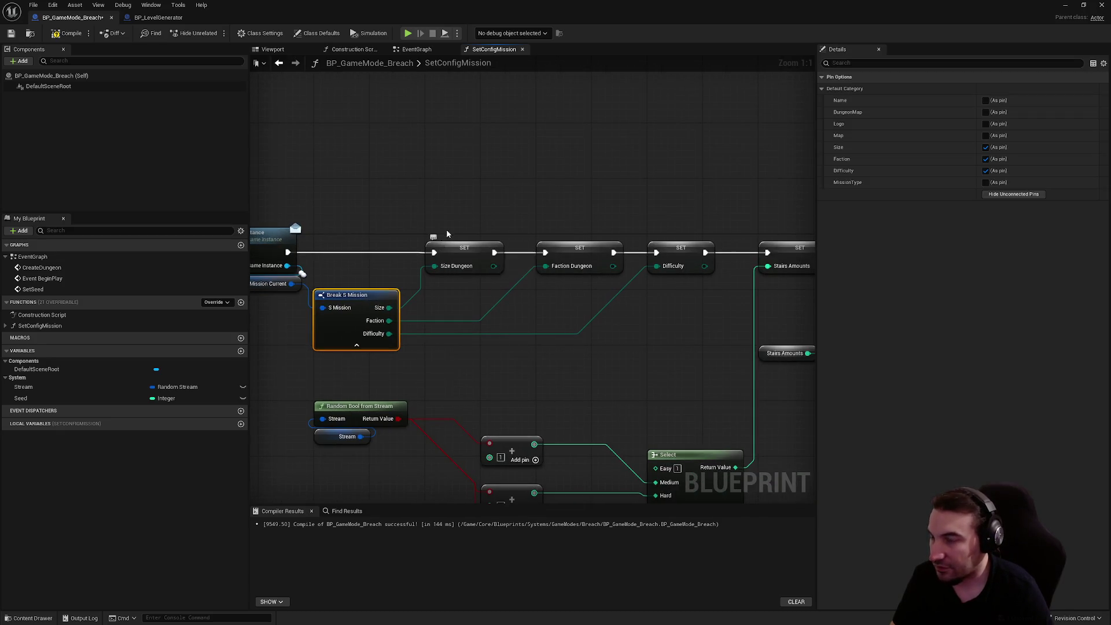
key(Delete)
key(ctrl+z)
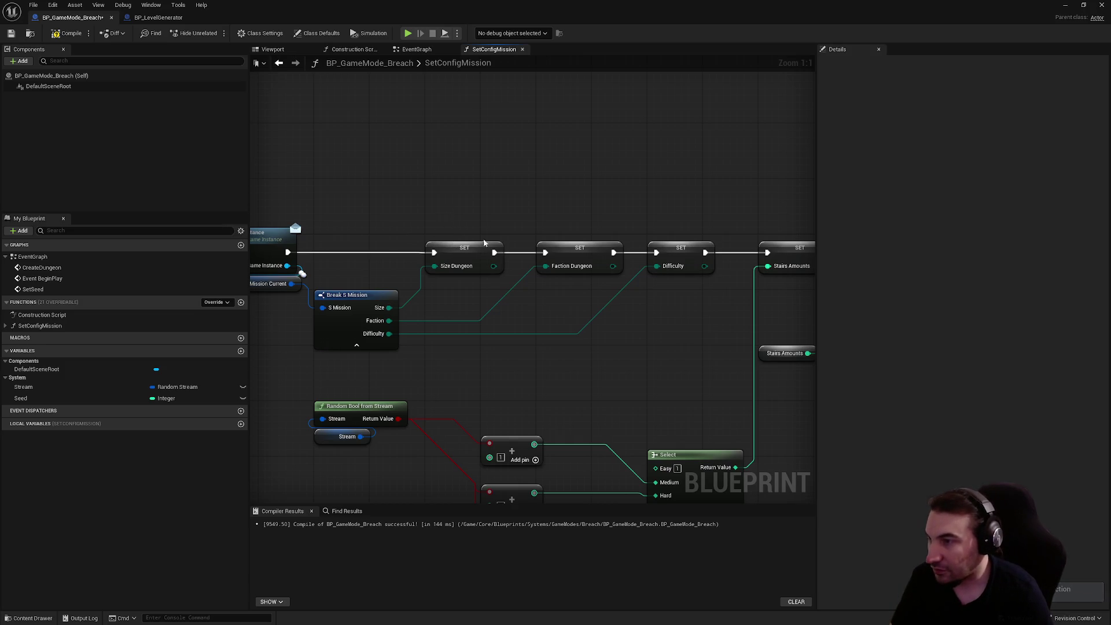
drag(570, 218, 573, 272)
drag(665, 220, 667, 285)
drag(445, 214, 466, 282)
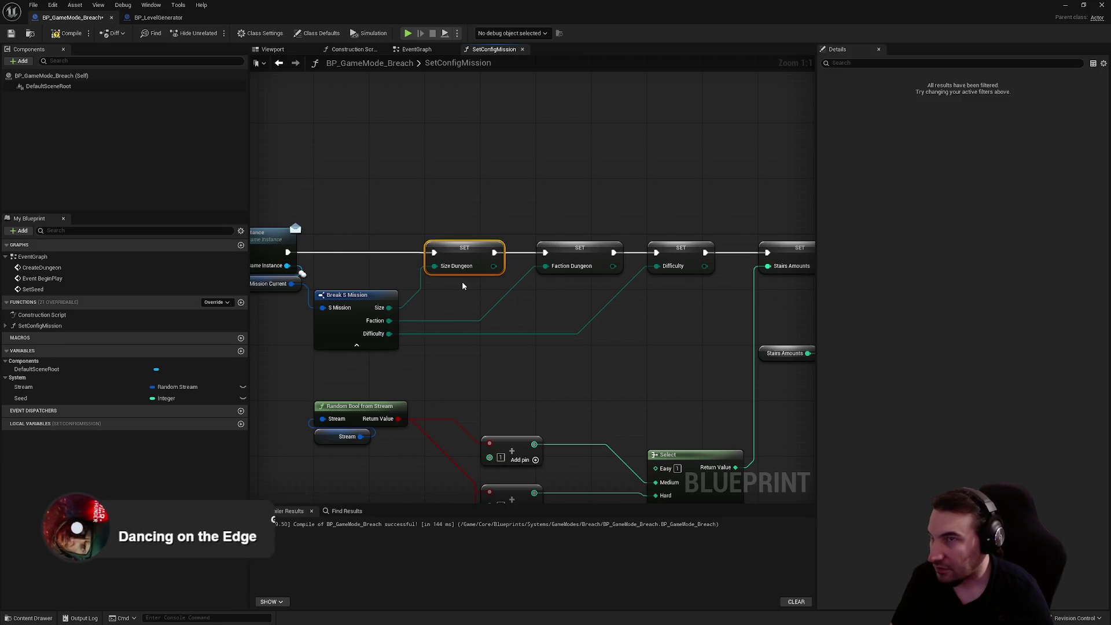
click(454, 290)
Create SizeDungeon, FactionDungeon and Difficulty variables from the SET nodes' pins.
right_click(435, 265)
click(474, 272)
right_click(546, 266)
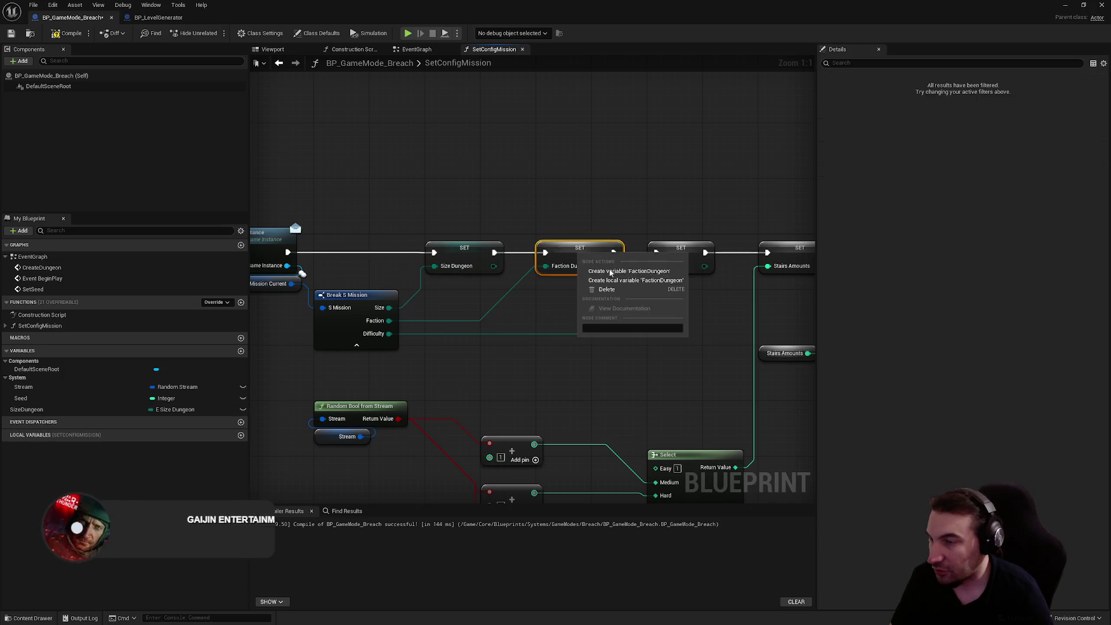
click(585, 272)
right_click(686, 255)
click(725, 261)
Delete SET Size Dungeon, wire Game Instance into SET Faction Dungeon, and hide Break S Mission's unconnected pins.
mouse_move(684, 342)
mouse_down()
mouse_move(577, 334)
mouse_move(688, 354)
mouse_up()
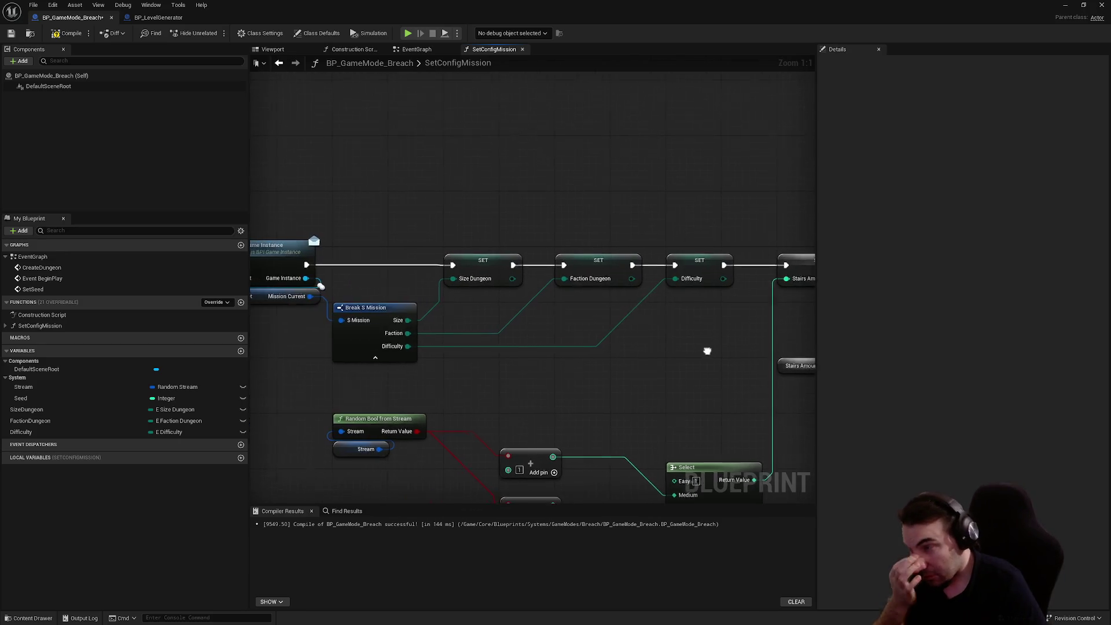
click(492, 262)
key(Delete)
drag(563, 265, 306, 265)
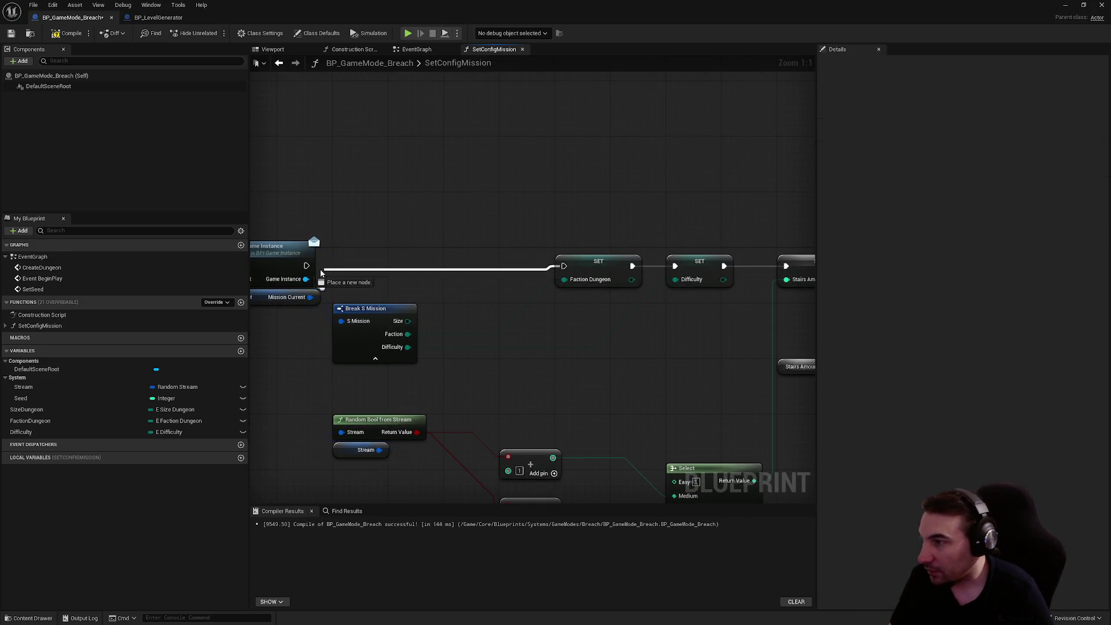
right_click(404, 322)
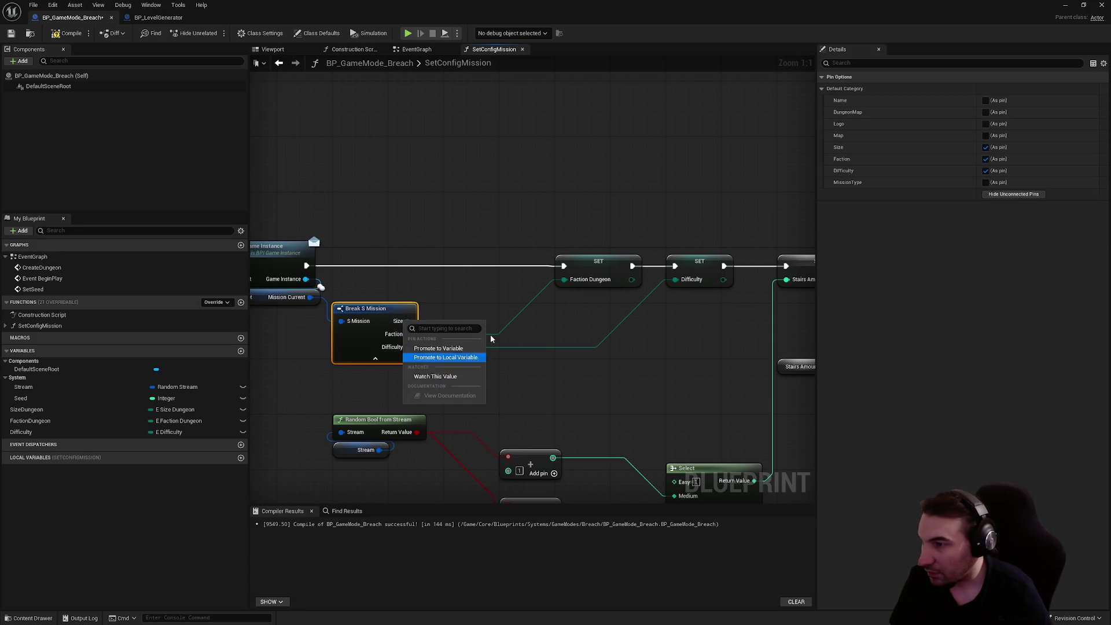
click(986, 195)
mouse_move(523, 228)
mouse_down()
mouse_move(688, 296)
mouse_move(666, 282)
mouse_move(581, 284)
mouse_up()
click(665, 317)
scroll(468, 322, down, 1)
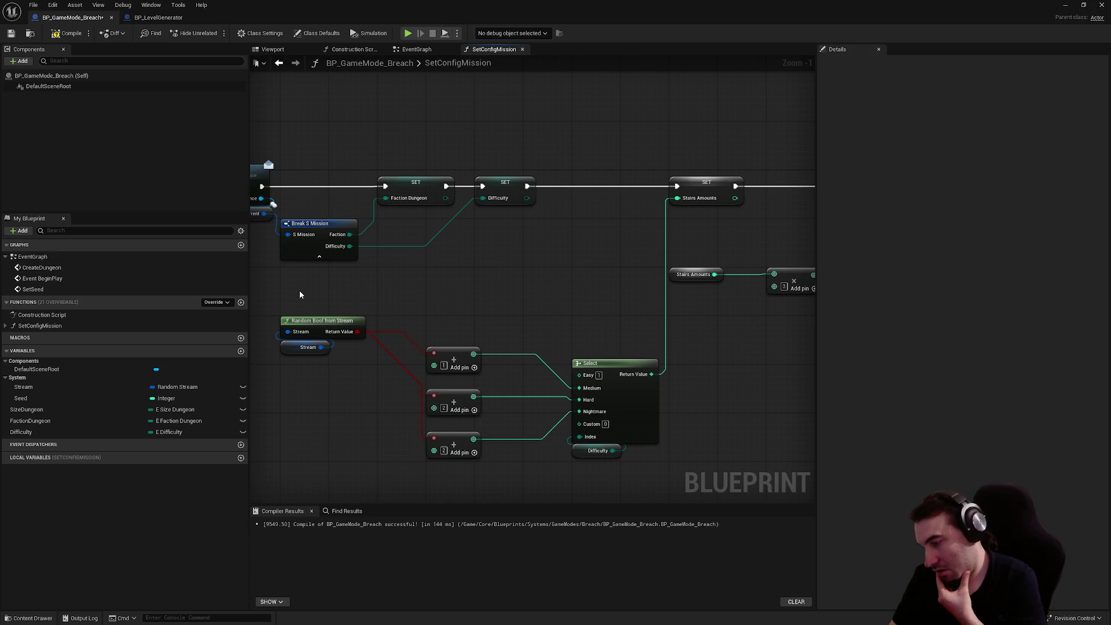
Delete the old random-bool stairs nodes, then Stairs Amounts and its 10, 15, 20, 25 values.
mouse_move(300, 290)
mouse_down()
mouse_move(575, 463)
mouse_move(628, 463)
mouse_up()
key(Delete)
mouse_move(702, 221)
mouse_down()
mouse_move(548, 236)
mouse_move(371, 219)
mouse_move(756, 359)
mouse_move(391, 380)
mouse_up()
key(Delete)
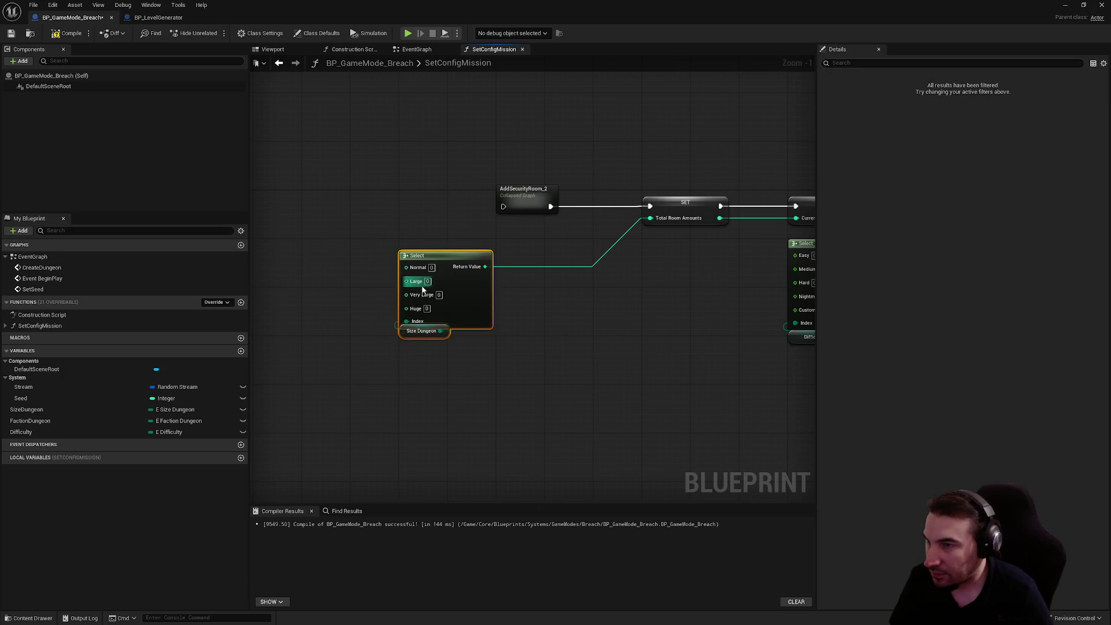
mouse_move(471, 387)
mouse_down()
mouse_move(588, 372)
mouse_move(512, 370)
mouse_up()
key(ctrl+z)
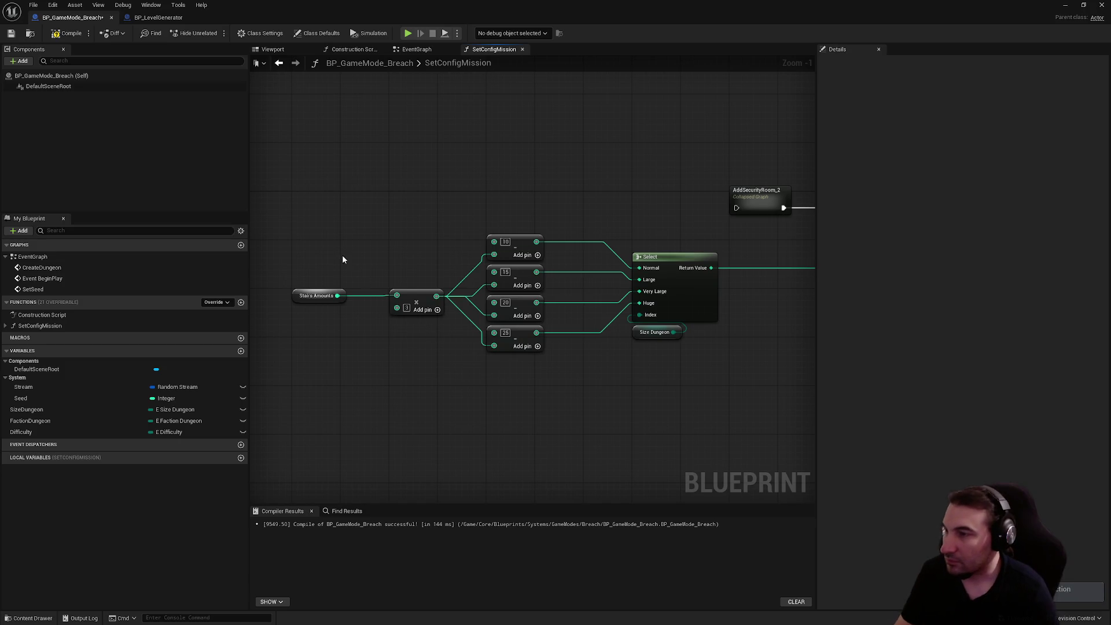
mouse_move(307, 231)
mouse_down()
mouse_move(547, 376)
mouse_move(409, 270)
mouse_up()
key(Delete)
Review the rest of SetConfigMission and open the AddSecurityRoom_2 collapsed graph.
scroll(562, 361, down, 1)
scroll(561, 361, down, 1)
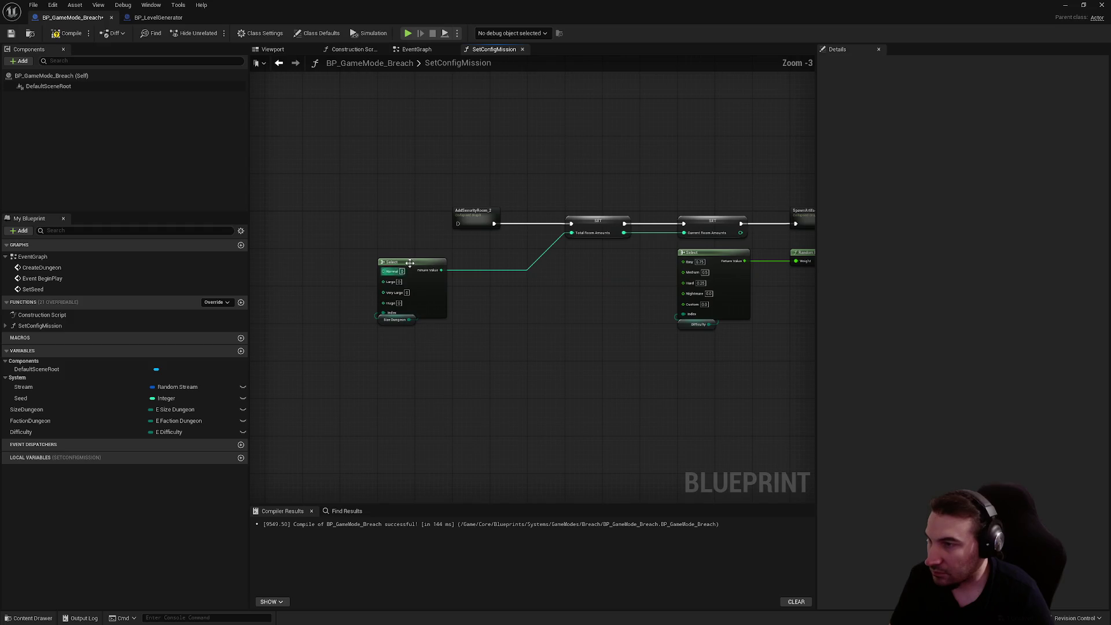
scroll(406, 197, down, 2)
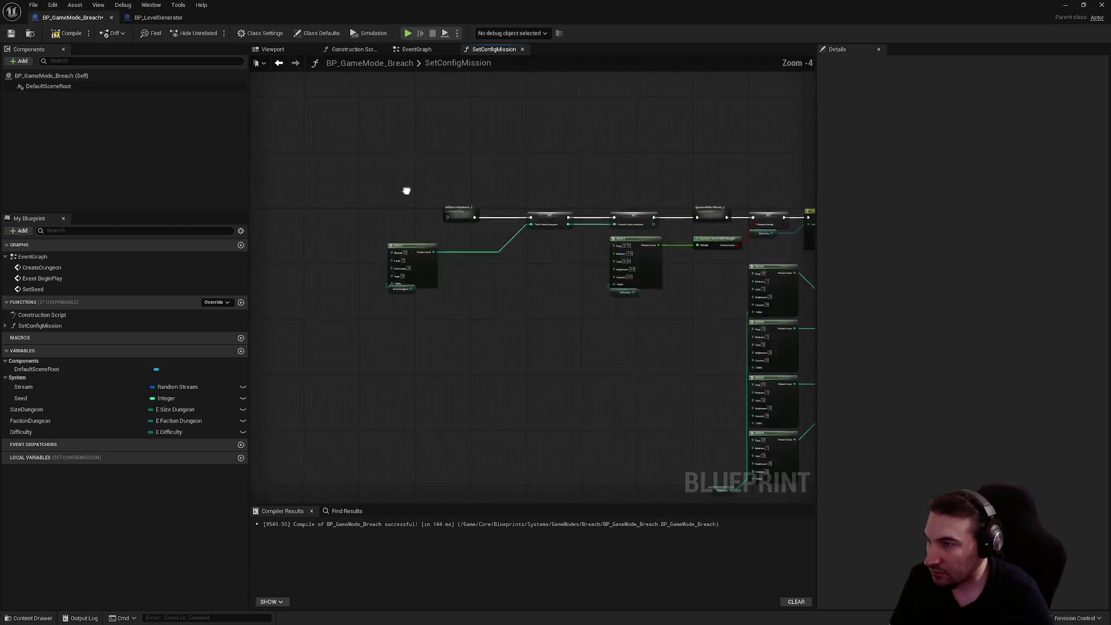
mouse_move(381, 190)
mouse_down()
mouse_move(567, 310)
mouse_move(801, 424)
mouse_up()
scroll(567, 310, down, 3)
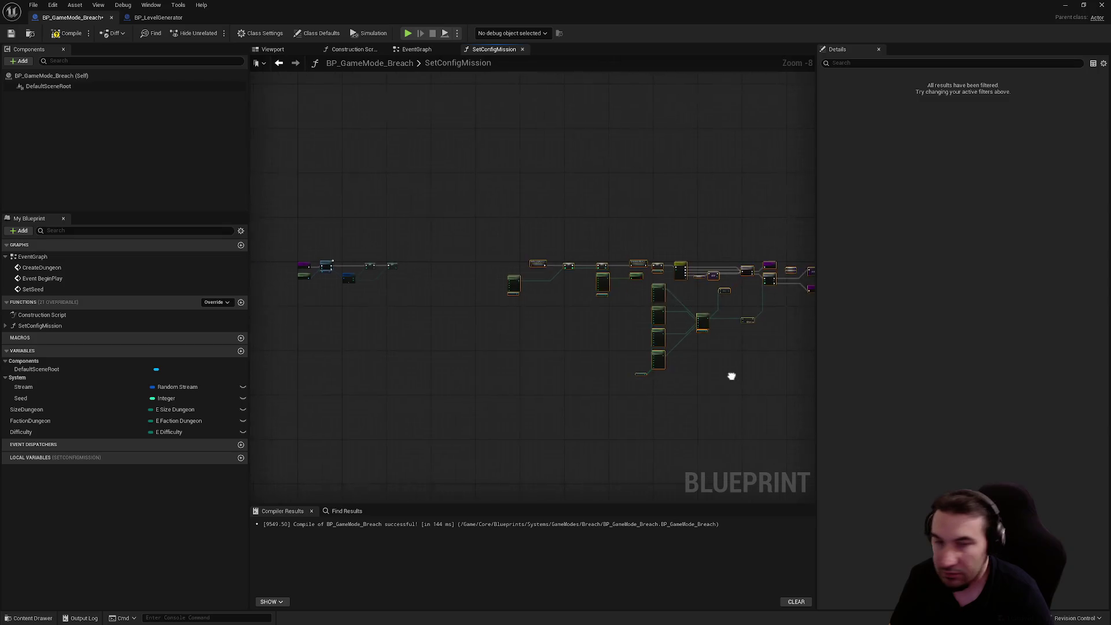
scroll(478, 308, up, 6)
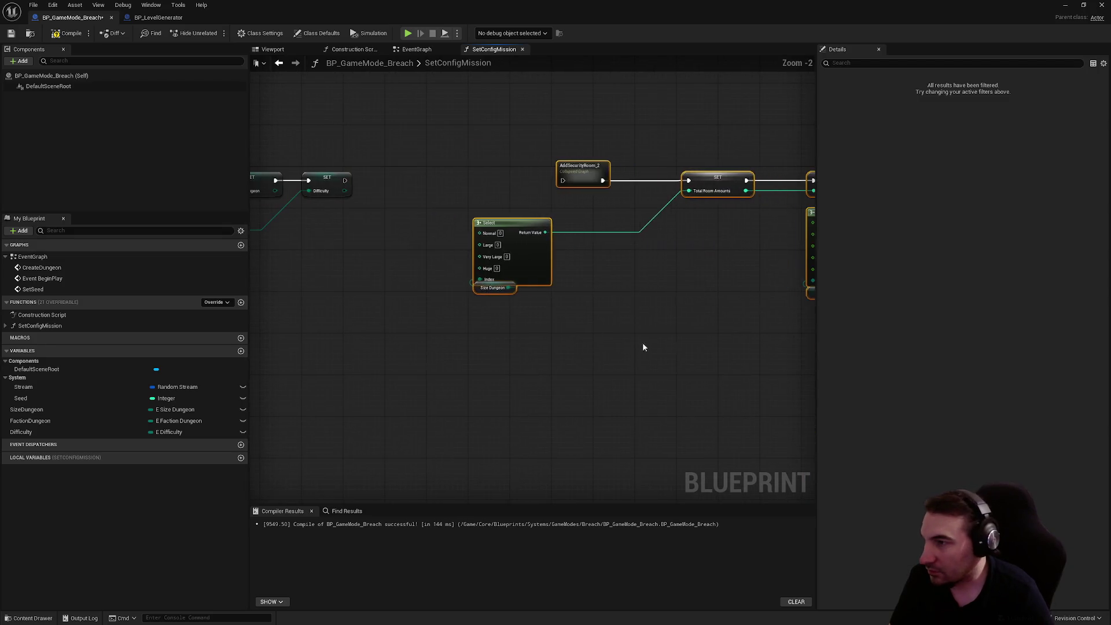
click(464, 309)
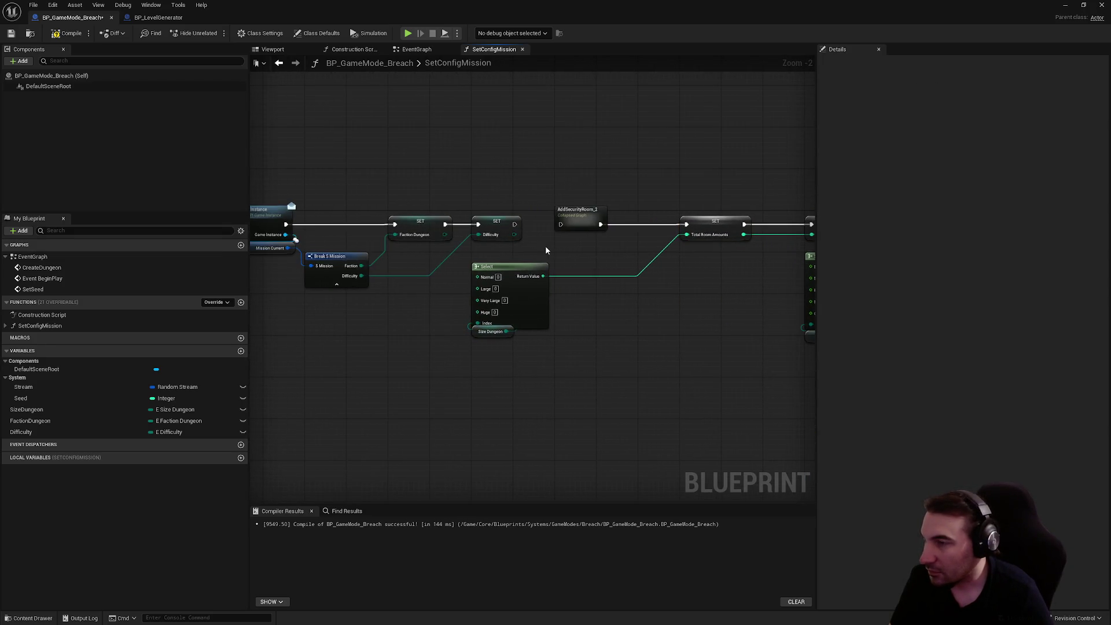
double_click(581, 218)
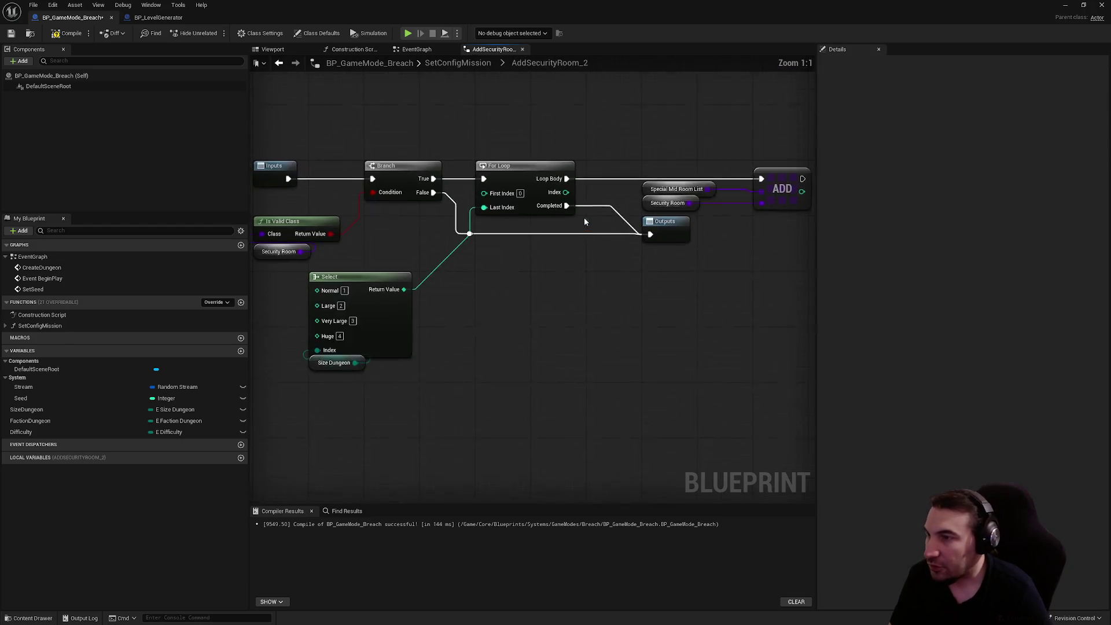
Create SecurityRoom and SpecialMidRoomList variables from AddSecurityRoom_2's nodes, then return to SetConfigMission.
drag(541, 256, 598, 253)
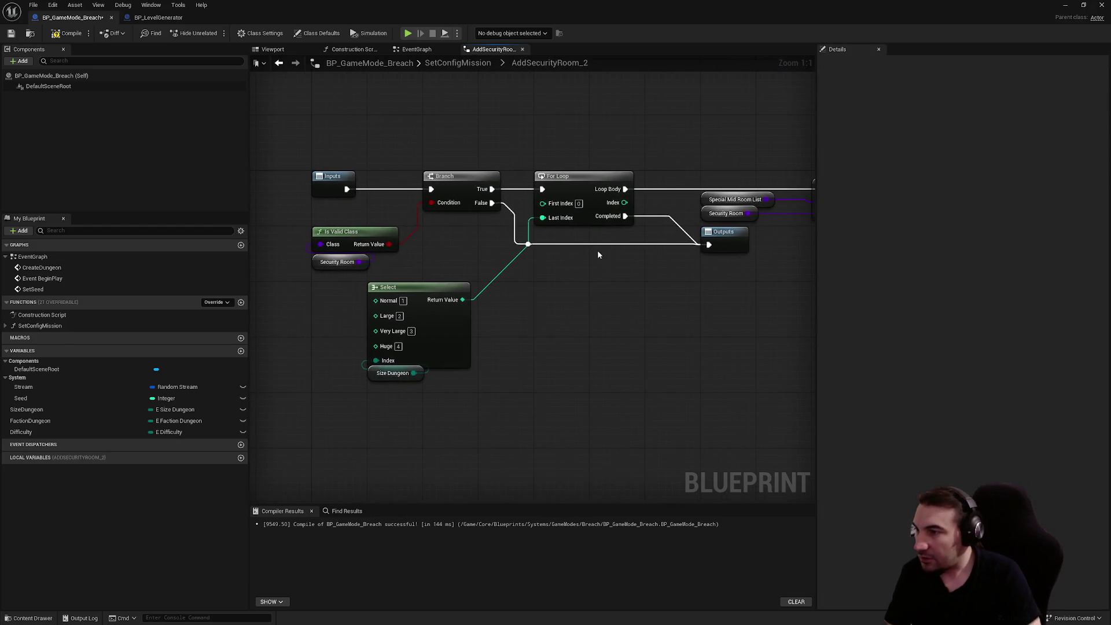
right_click(308, 262)
click(329, 310)
click(617, 349)
mouse_move(617, 348)
mouse_down()
mouse_move(503, 362)
mouse_move(502, 286)
mouse_up()
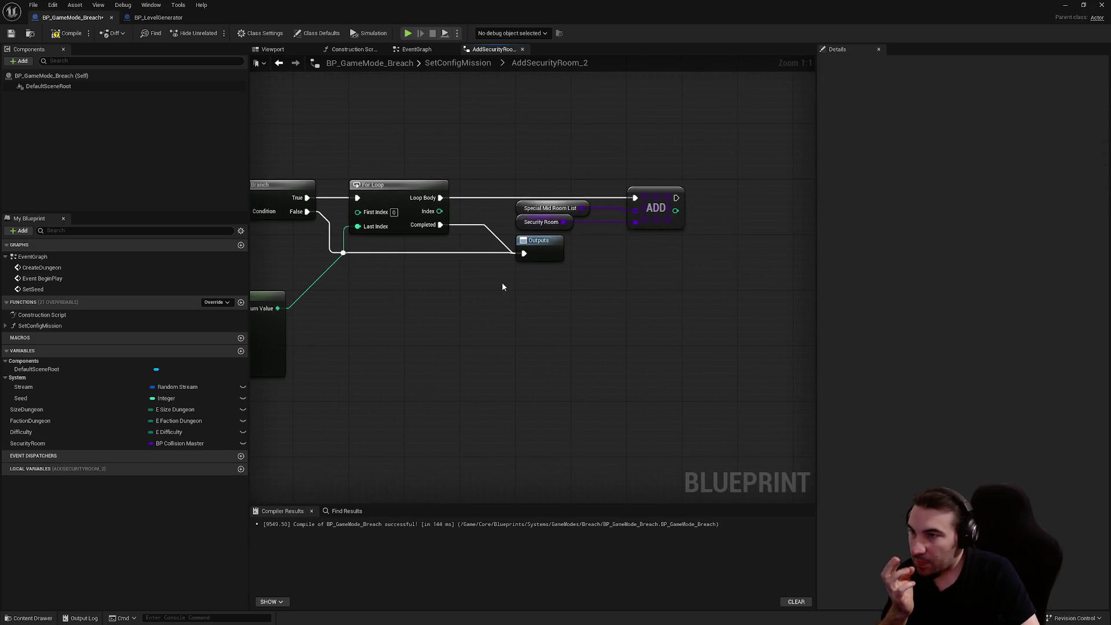
right_click(518, 211)
click(538, 230)
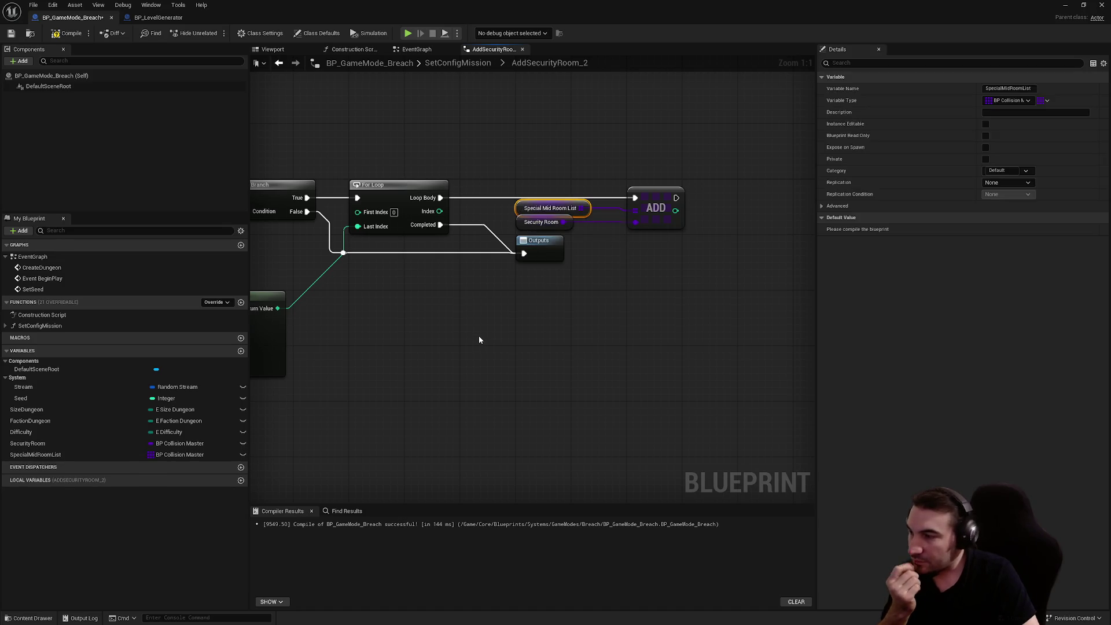
click(479, 340)
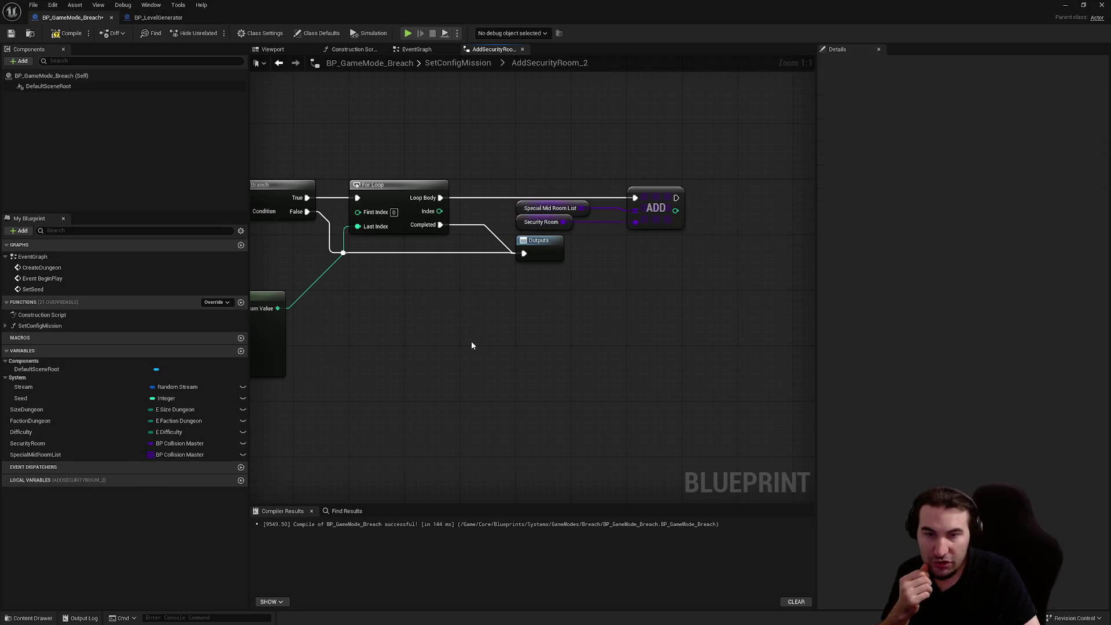
key(alt+Left)
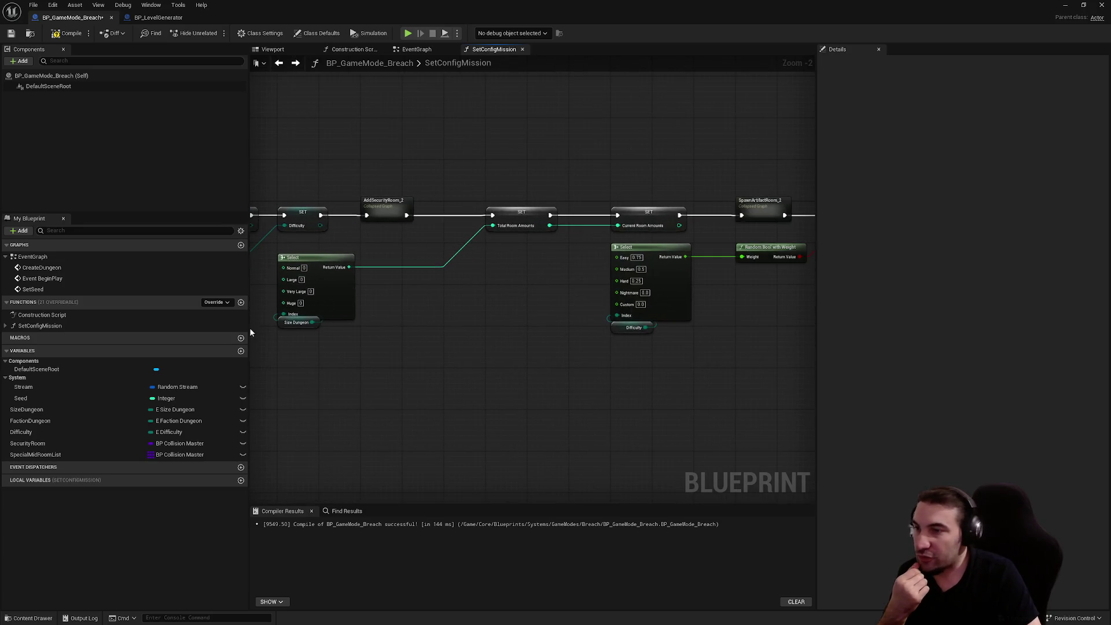
click(375, 210)
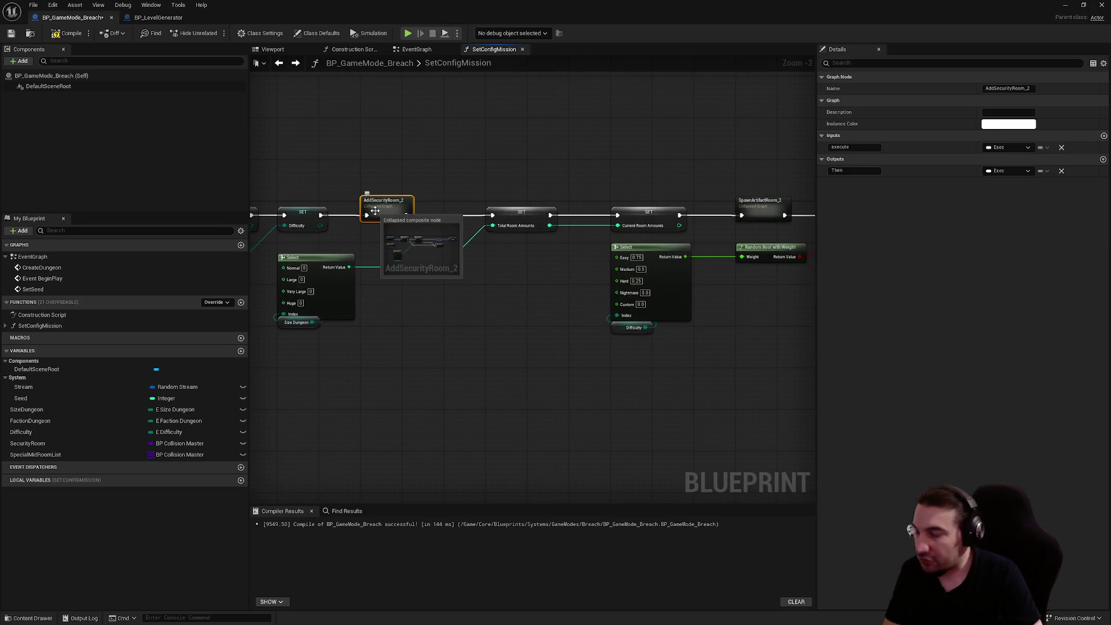
Rename the collapsed node AddSecurityRoom and create TotalRoomAmounts and CurrentRoomAmounts variables from the SET nodes.
key(F2)
click(530, 289)
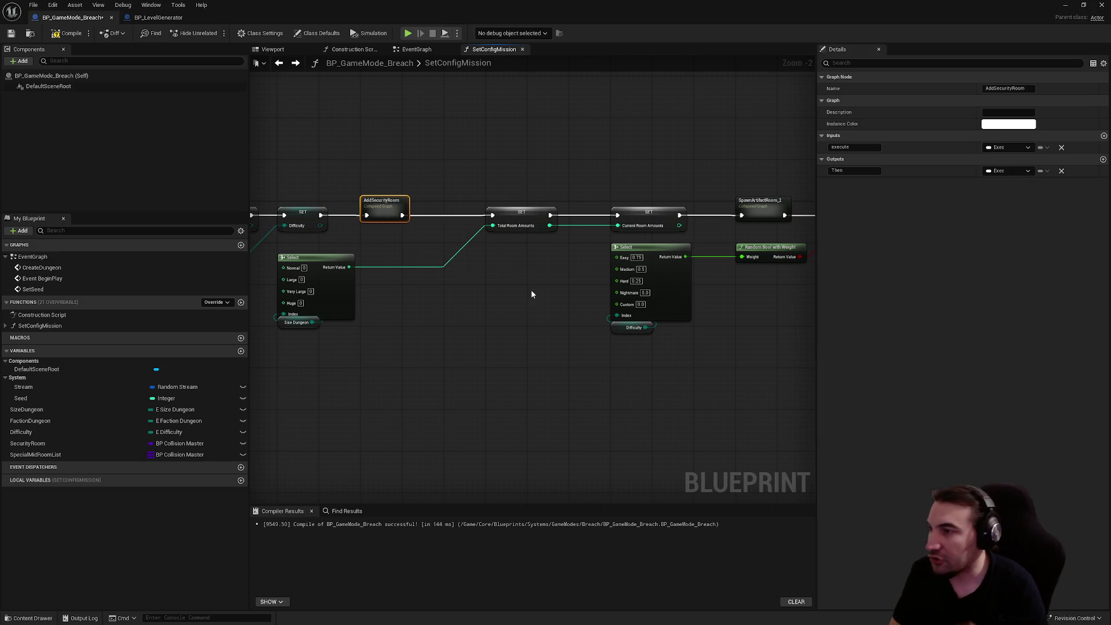
right_click(512, 216)
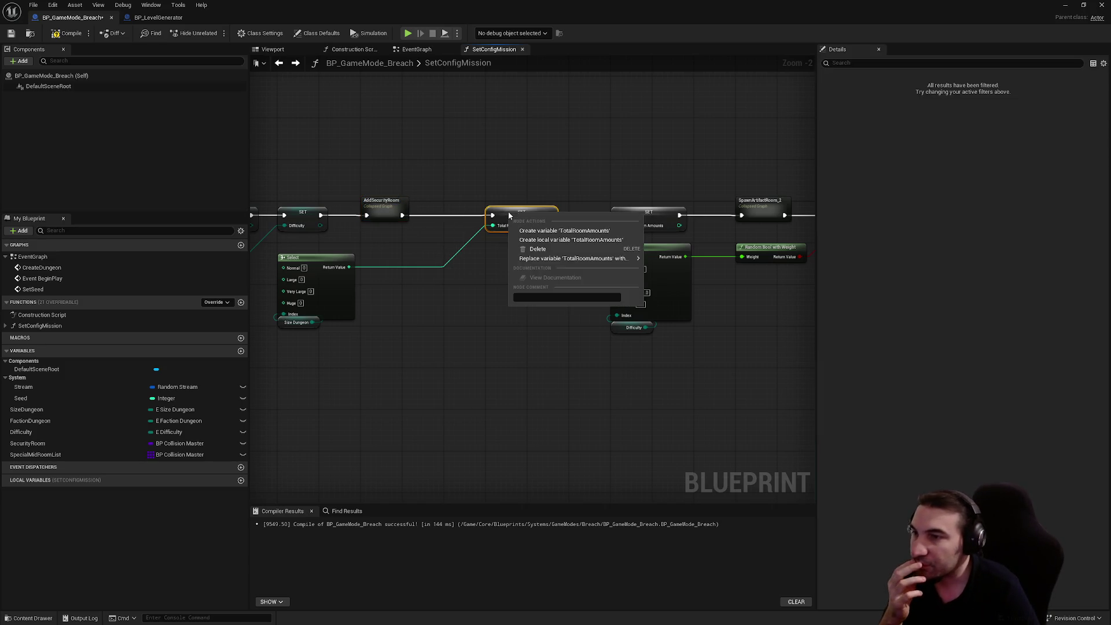
click(547, 231)
right_click(647, 216)
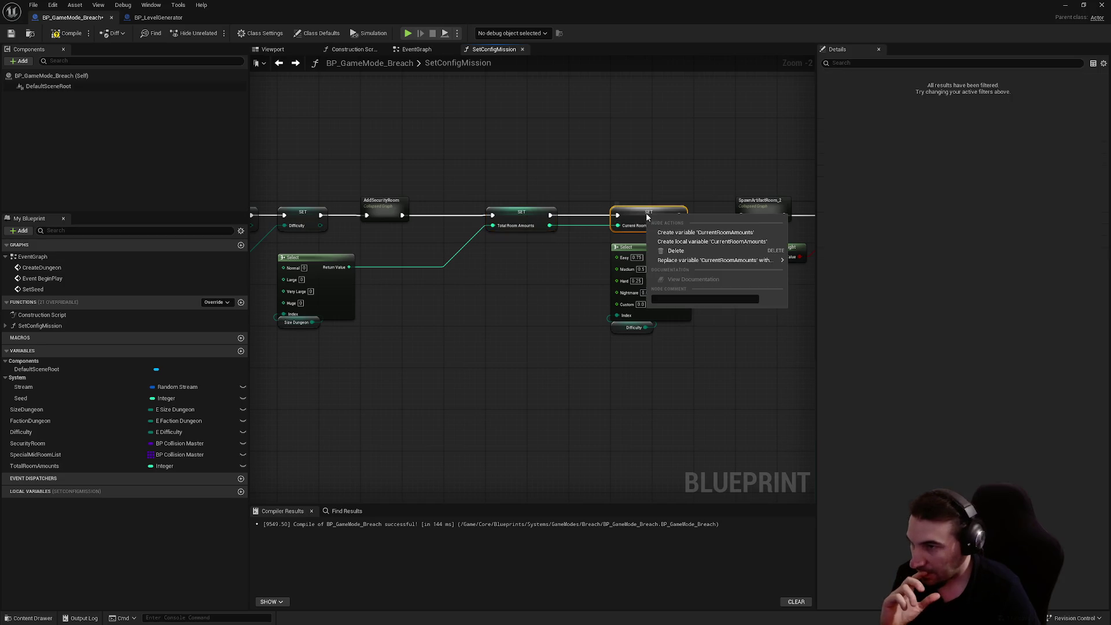
click(672, 232)
Replace the Size Dungeon getter with a Difficulty getter beside the room-count Select node.
drag(487, 293, 717, 304)
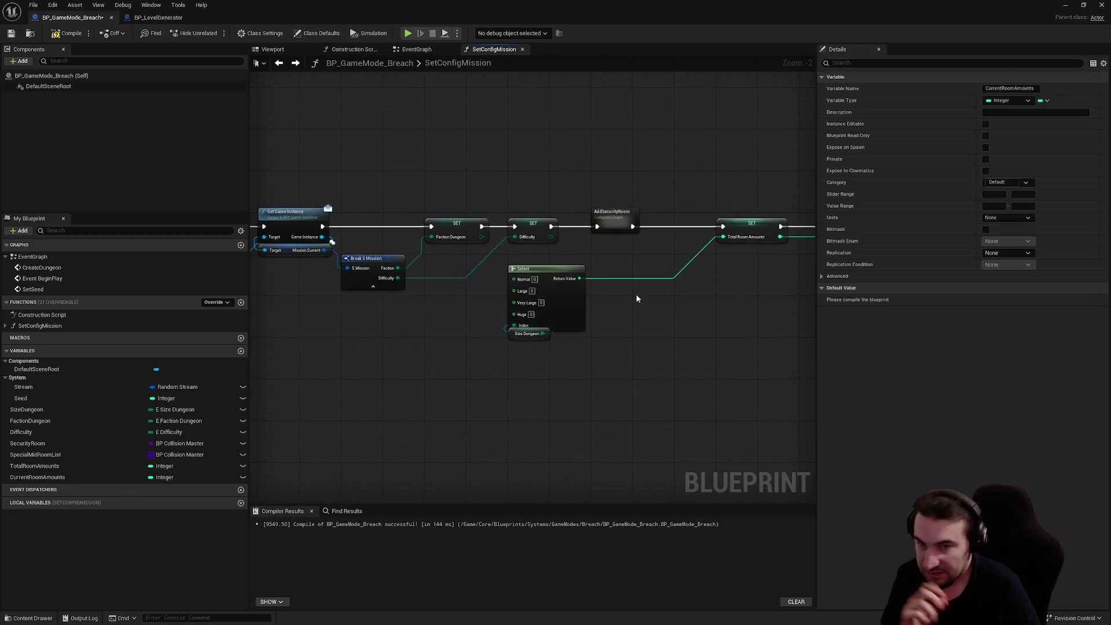
scroll(435, 306, up, 2)
mouse_move(59, 432)
mouse_down()
mouse_move(503, 366)
mouse_move(540, 348)
mouse_move(455, 382)
mouse_up()
click(539, 340)
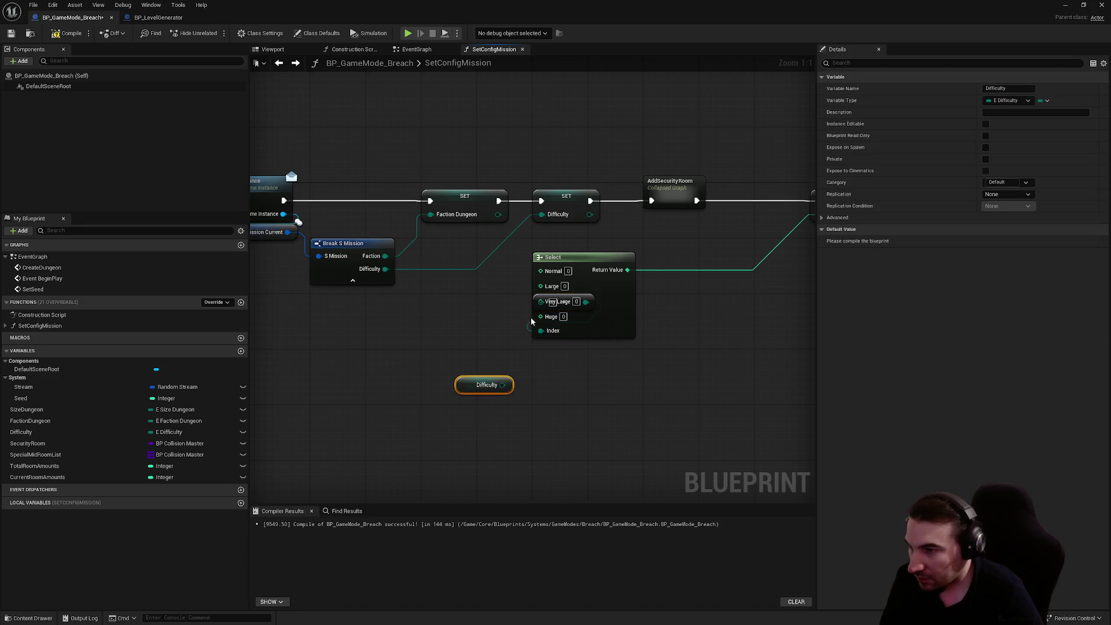
drag(610, 286, 688, 299)
drag(503, 385, 627, 357)
Change the Select node's Index pin type to E Difficulty.
right_click(653, 353)
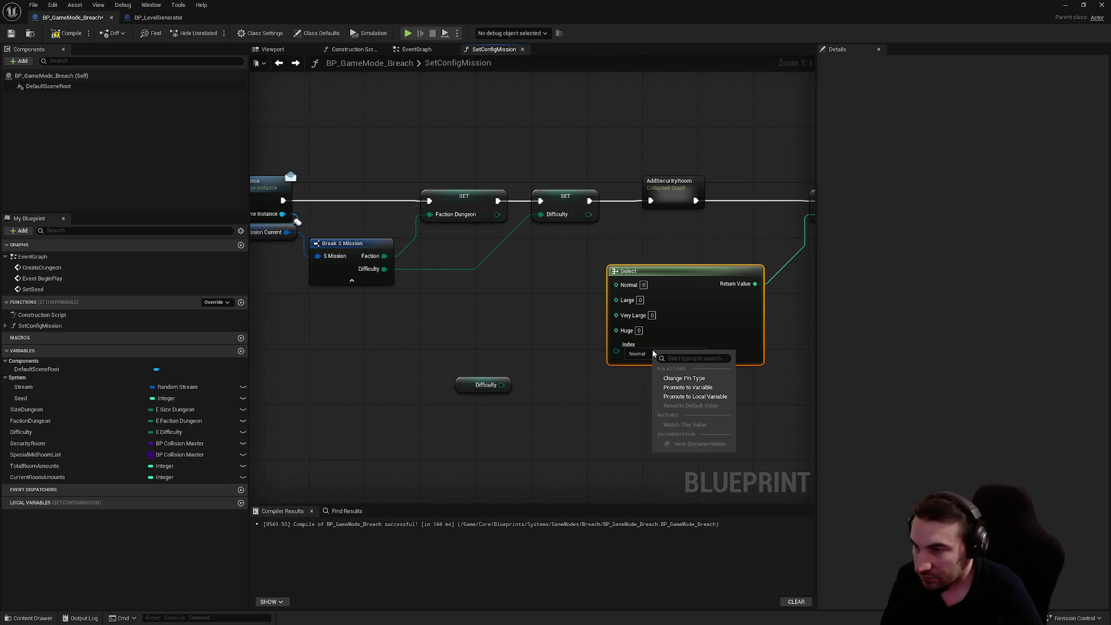
drag(617, 375, 535, 369)
right_click(530, 368)
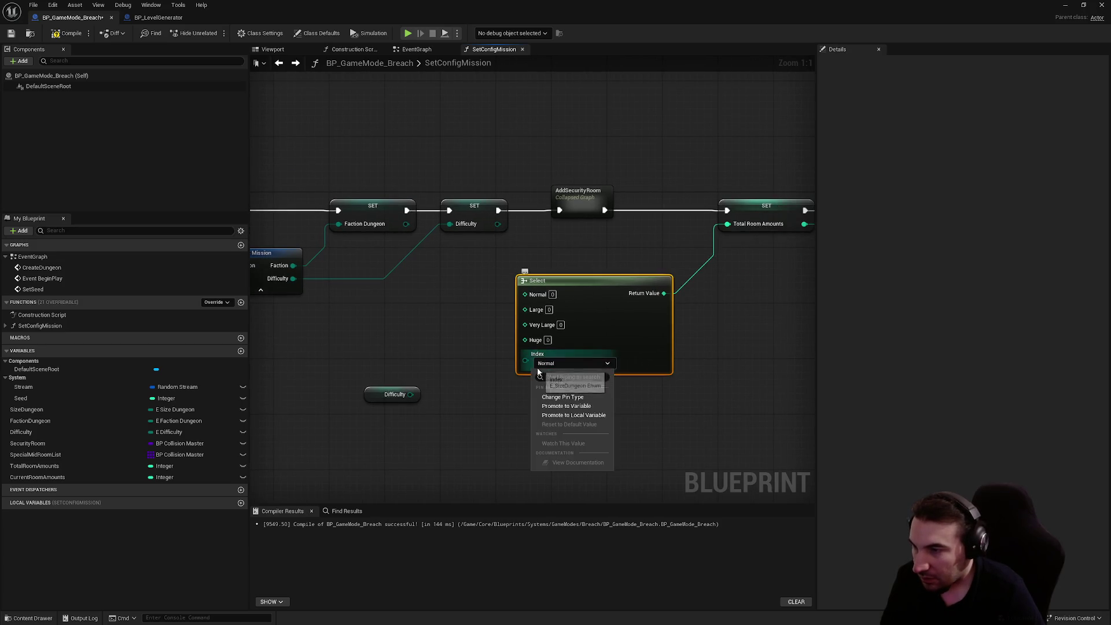
click(564, 398)
click(596, 400)
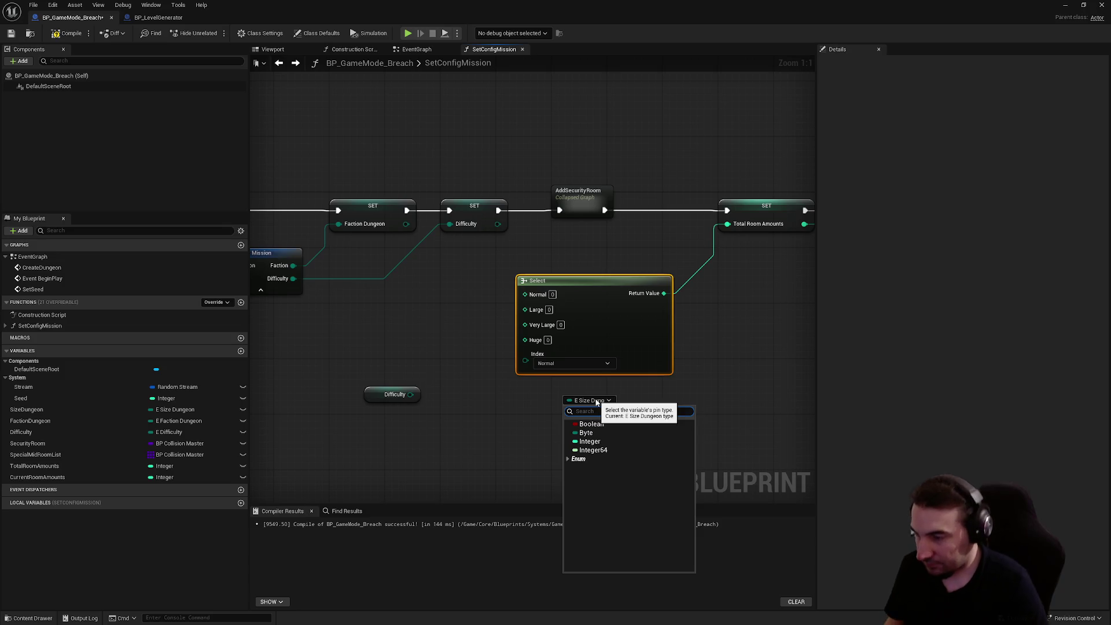
text(diffi)
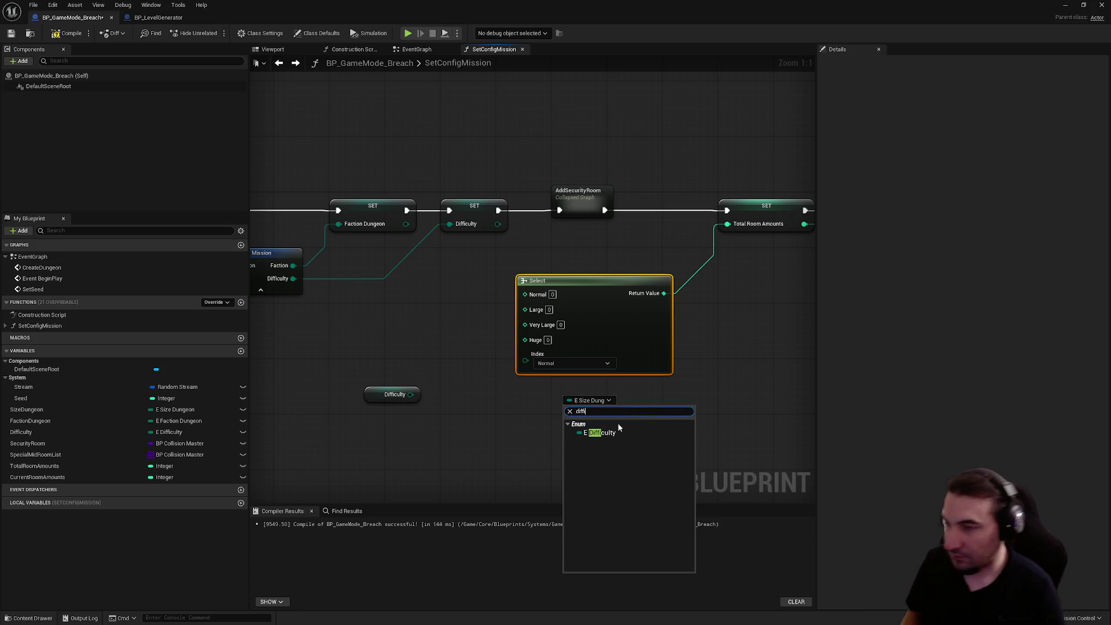
click(617, 429)
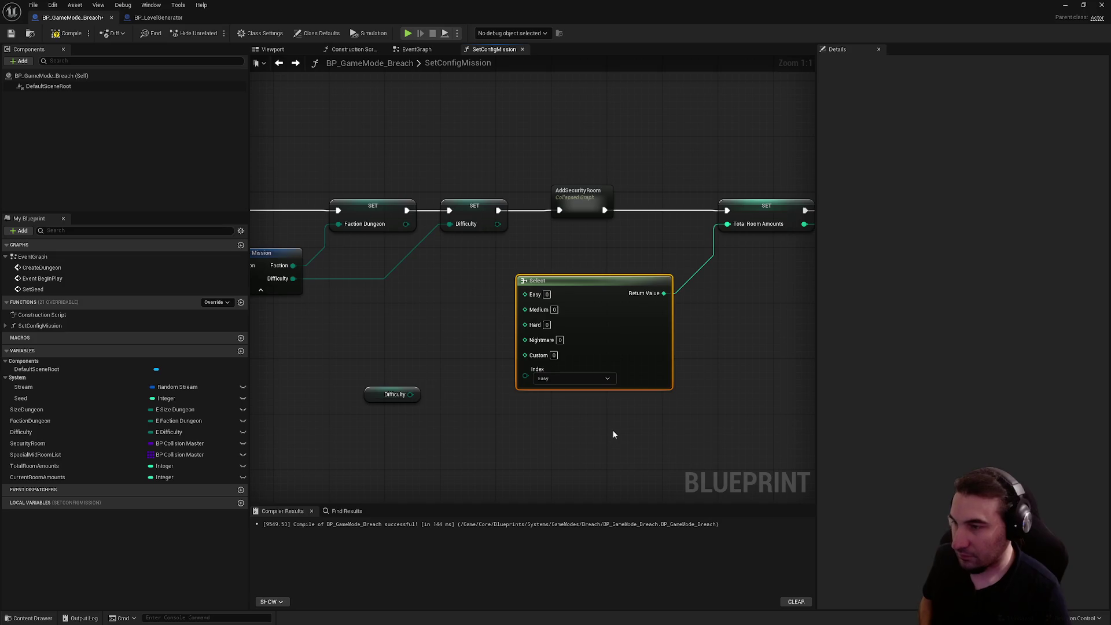
Wire Difficulty into the Select Index and move both nodes under the SET nodes.
drag(410, 394, 526, 375)
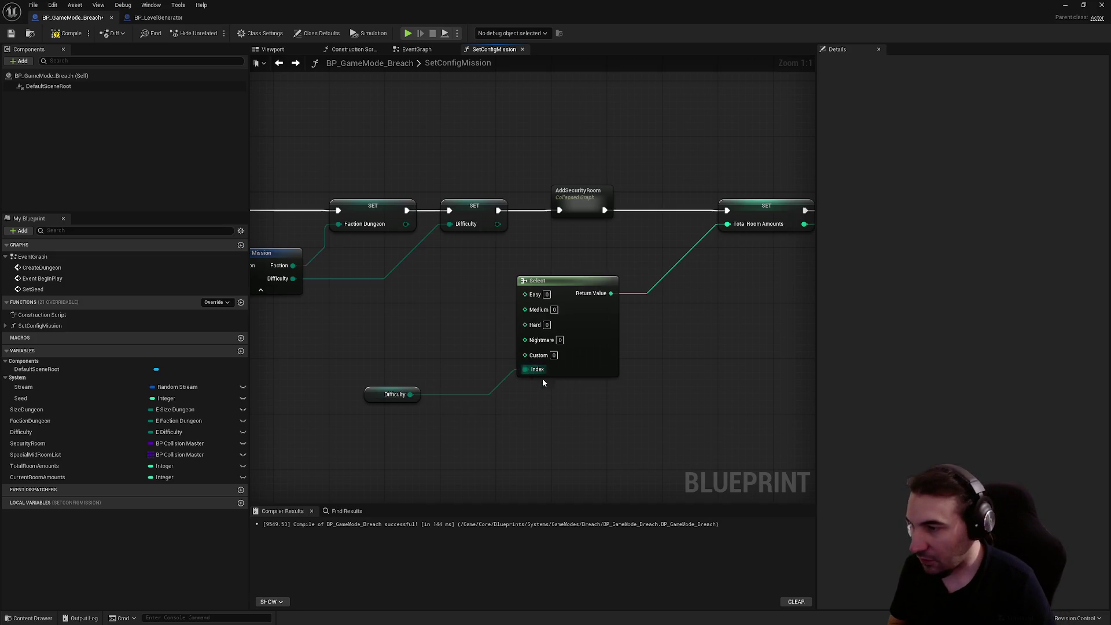
mouse_move(384, 394)
mouse_down()
mouse_move(530, 414)
mouse_move(540, 384)
mouse_move(528, 384)
mouse_up()
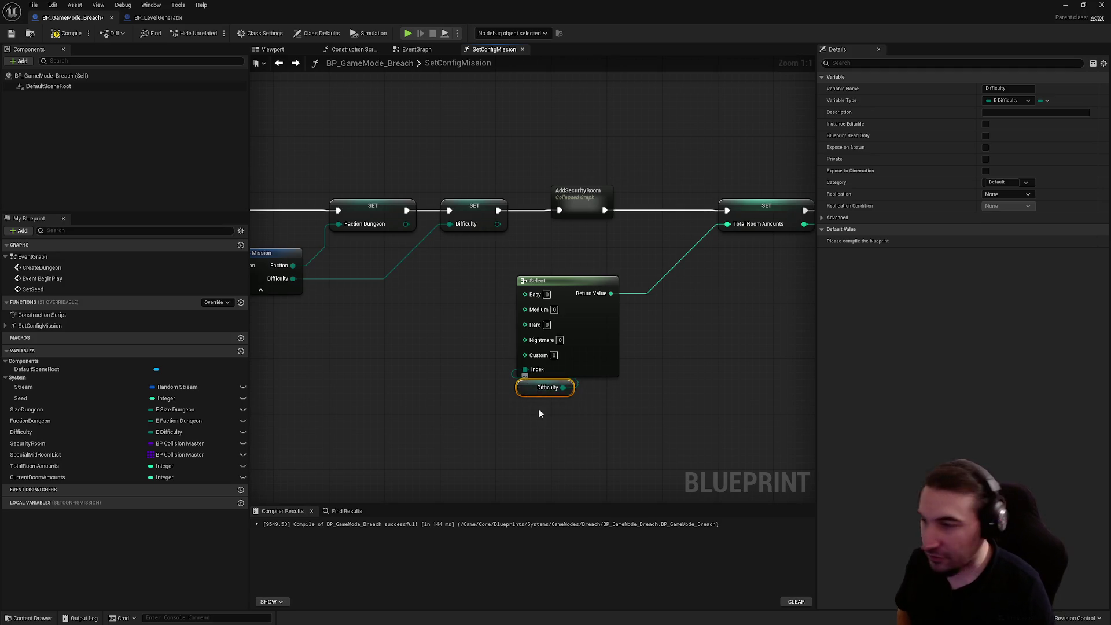
ctrl+click(550, 292)
drag(553, 292, 484, 271)
scroll(484, 271, down, 3)
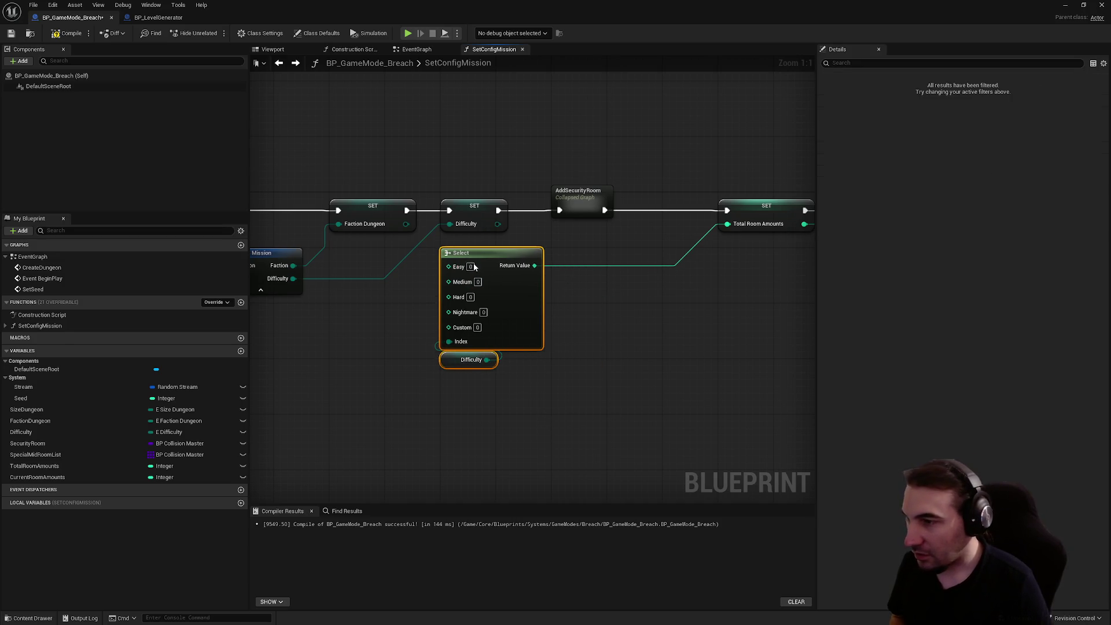
click(607, 275)
drag(446, 174, 615, 226)
scroll(440, 203, up, 3)
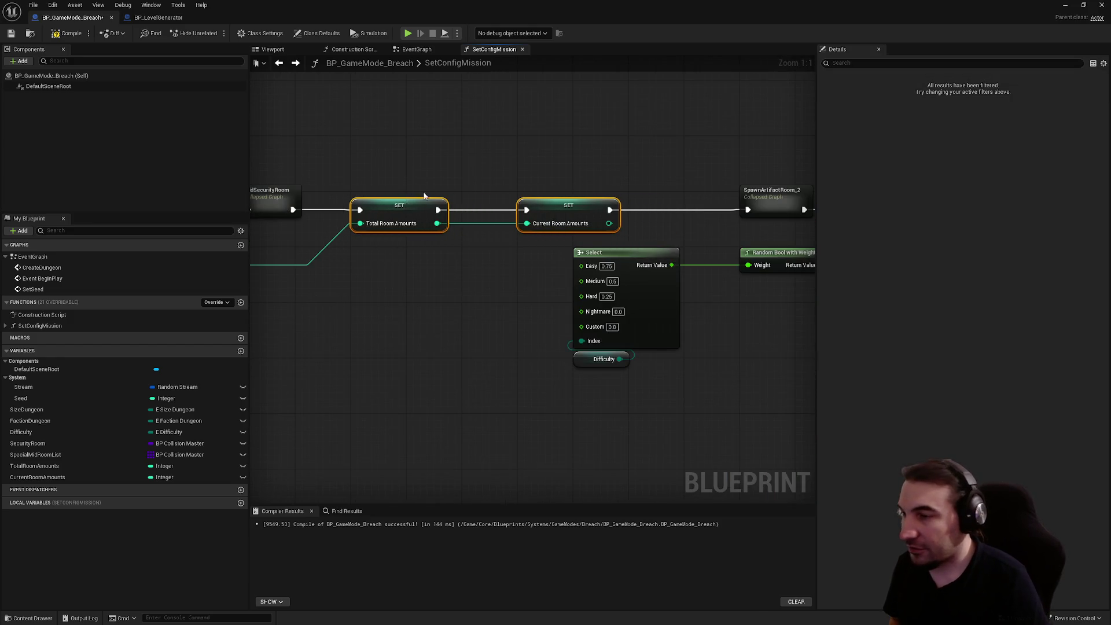
click(463, 179)
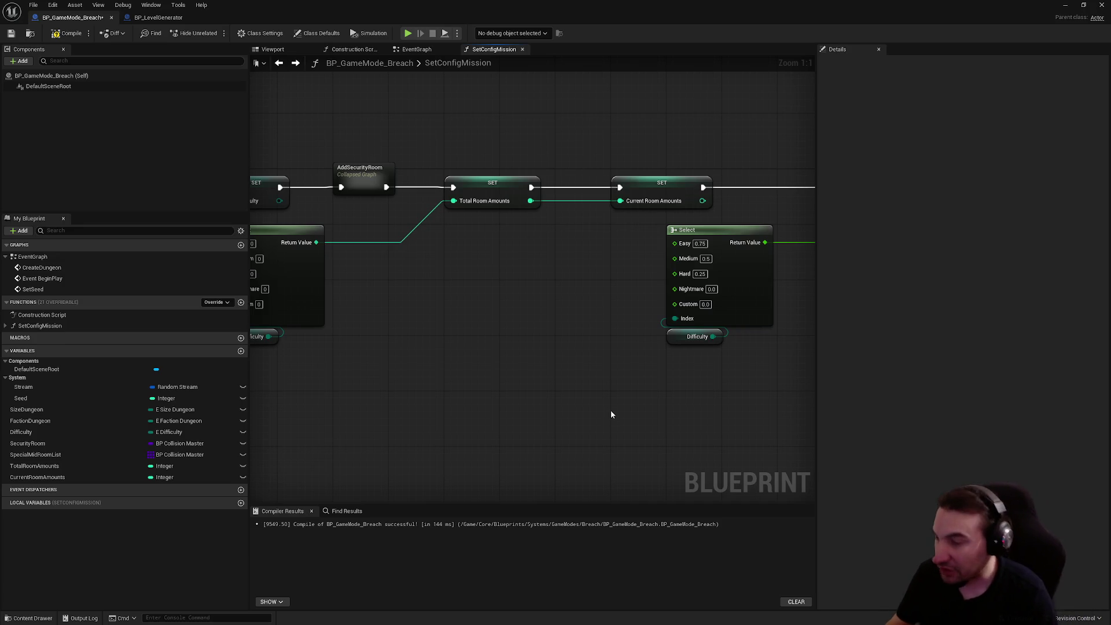
key(super)
key(super)
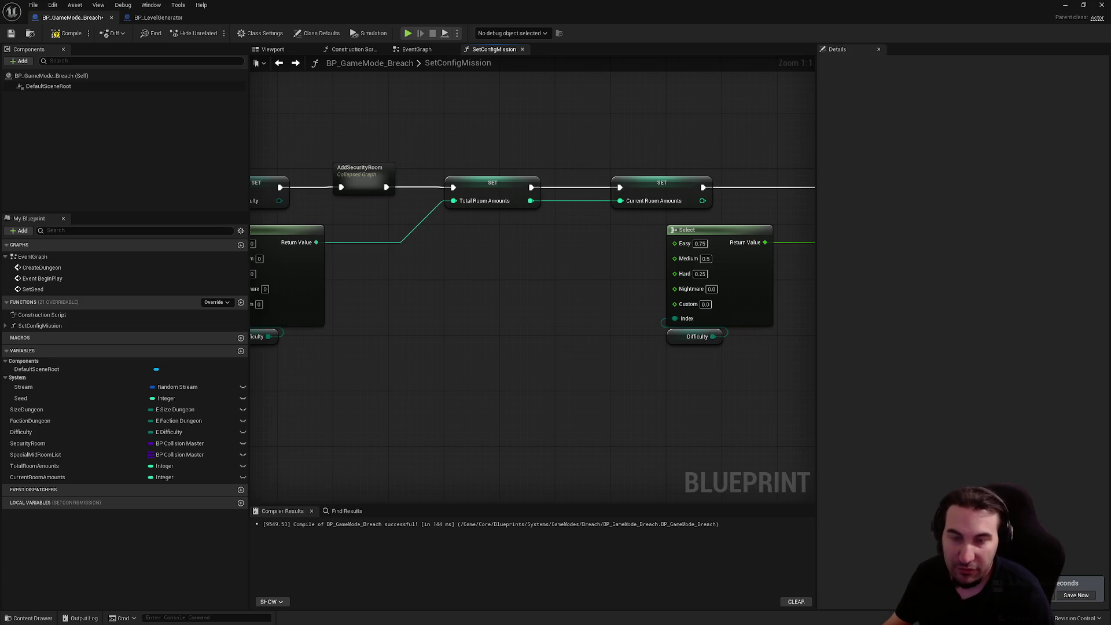
drag(687, 343, 527, 356)
mouse_move(453, 237)
mouse_down()
mouse_move(616, 378)
mouse_move(720, 384)
mouse_move(530, 468)
mouse_up()
ctrl+click(520, 271)
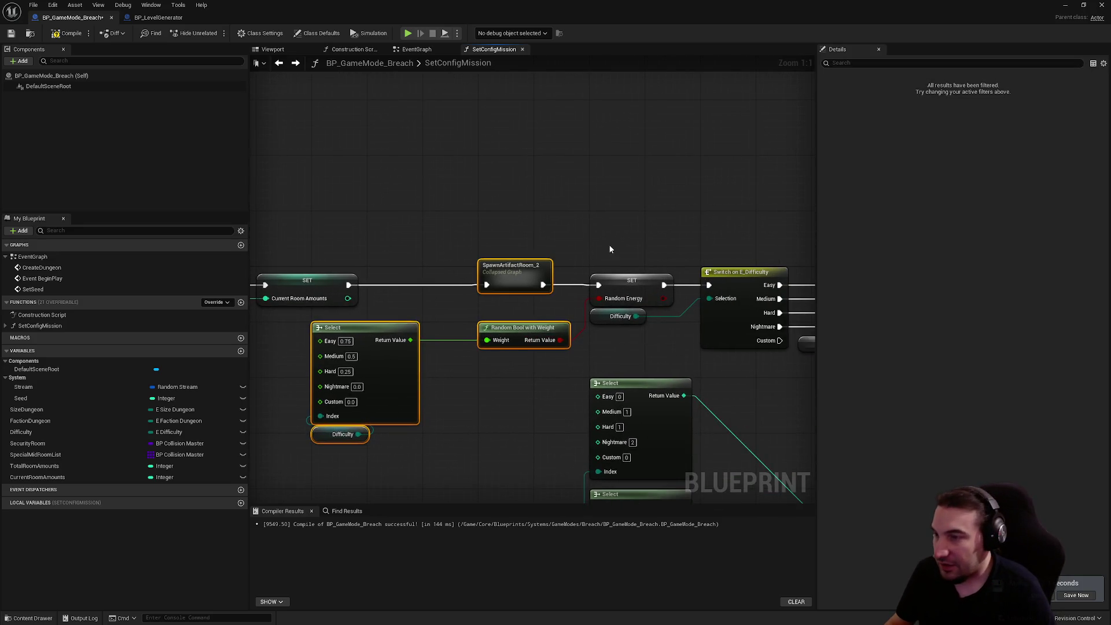
Delete the SET Random Energy node and the Random Bool with Weight chain.
mouse_move(623, 257)
mouse_down()
mouse_move(637, 284)
mouse_move(696, 242)
mouse_up()
key(Delete)
key(Delete)
drag(480, 416, 417, 382)
key(Delete)
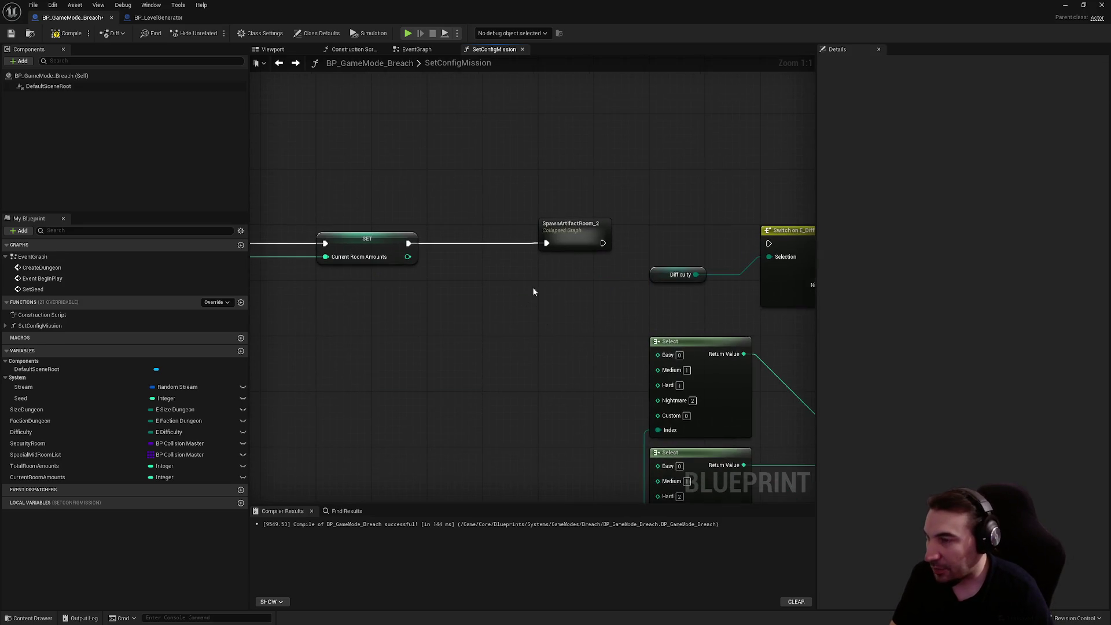
drag(568, 238, 522, 237)
click(508, 256)
scroll(486, 235, down, 2)
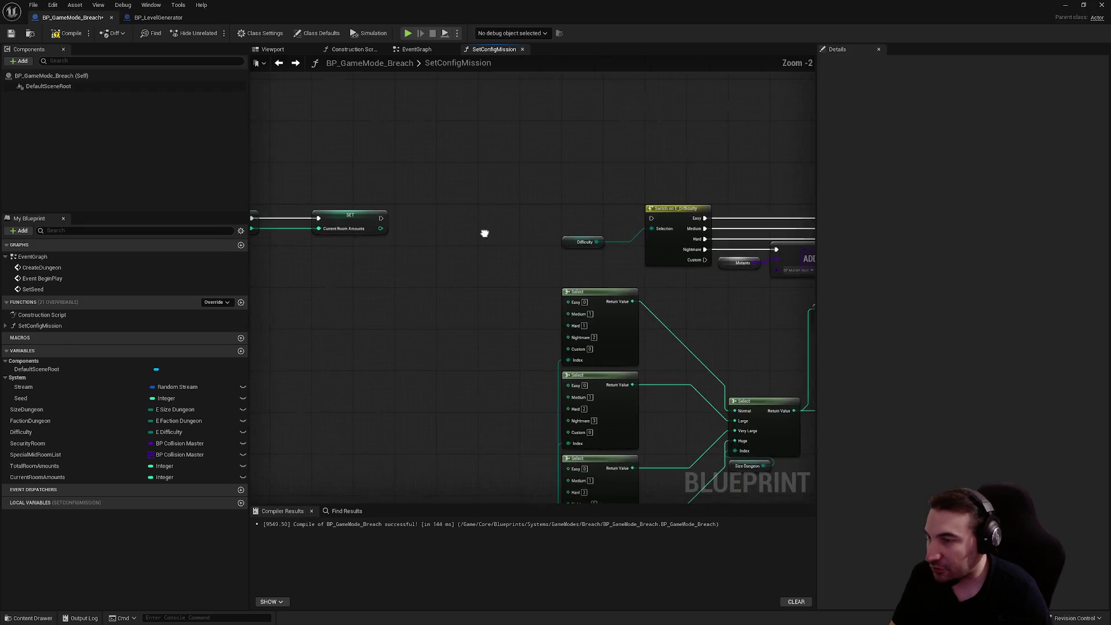
drag(501, 199, 318, 194)
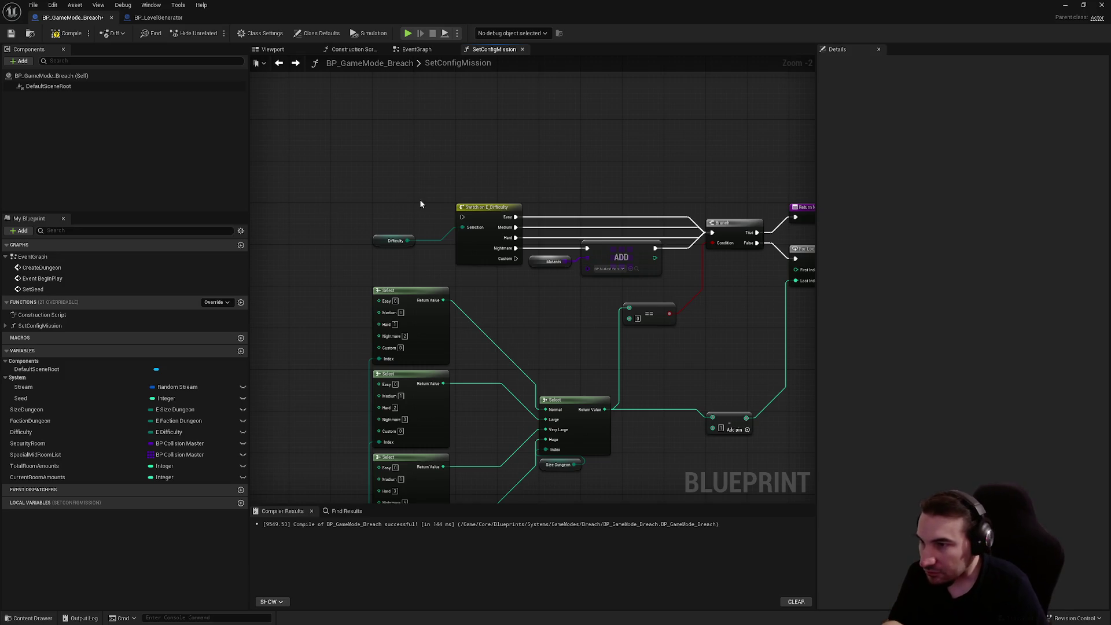
mouse_move(615, 214)
mouse_down()
mouse_move(488, 205)
mouse_move(605, 190)
mouse_up()
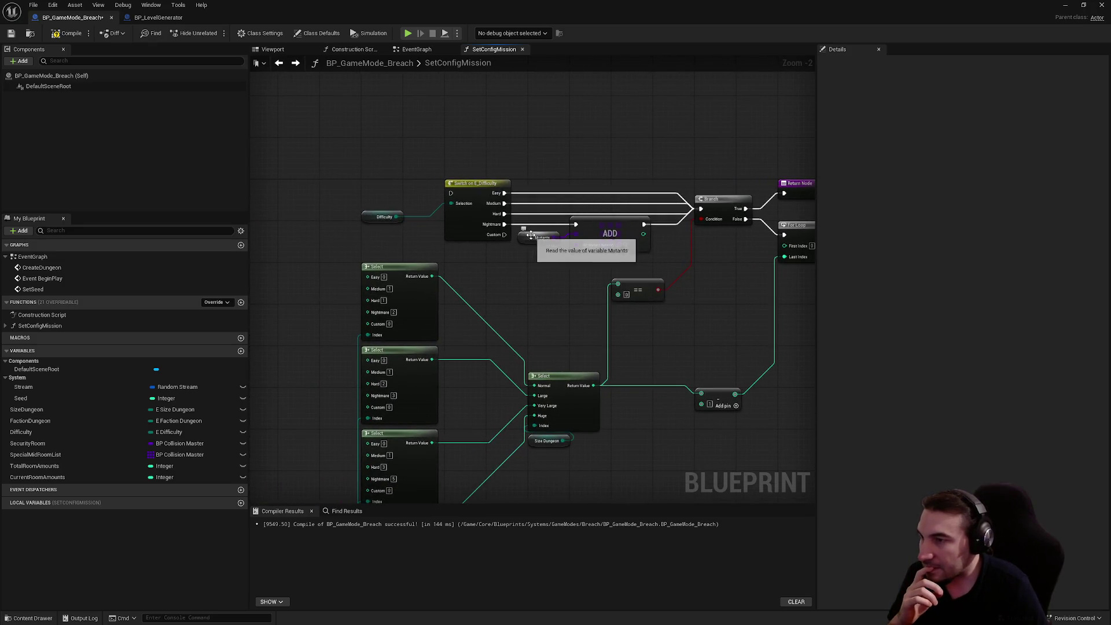
Create the missing Mutants variable and wire the SET node's execution into the difficulty Switch.
right_click(528, 239)
click(551, 256)
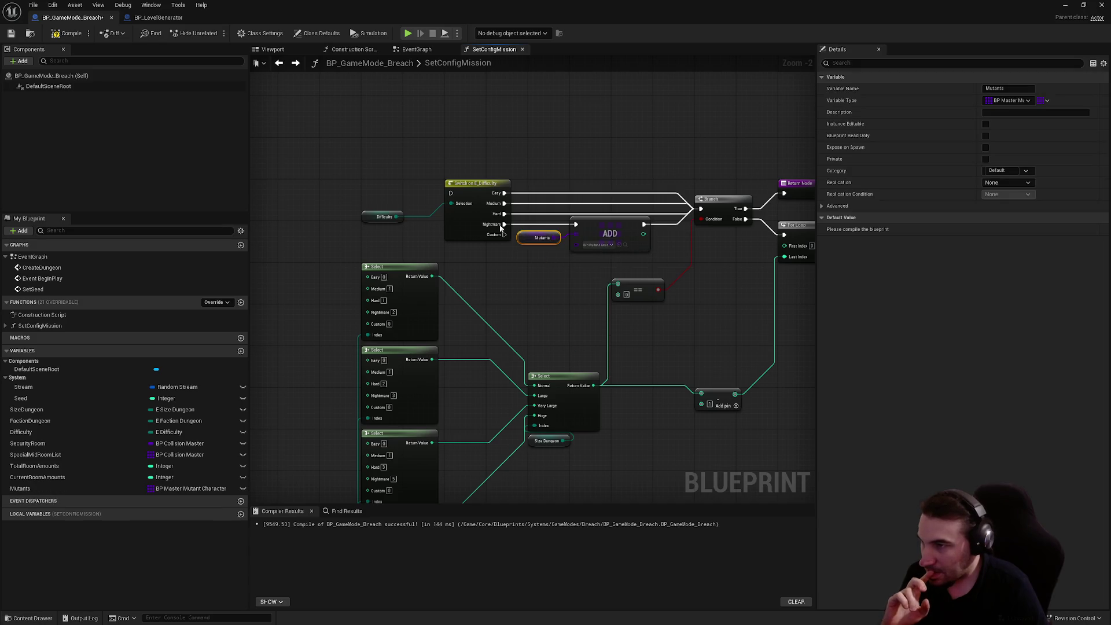
drag(425, 199, 600, 209)
mouse_move(355, 203)
mouse_down()
mouse_move(586, 214)
mouse_move(626, 203)
mouse_up()
scroll(458, 241, up, 2)
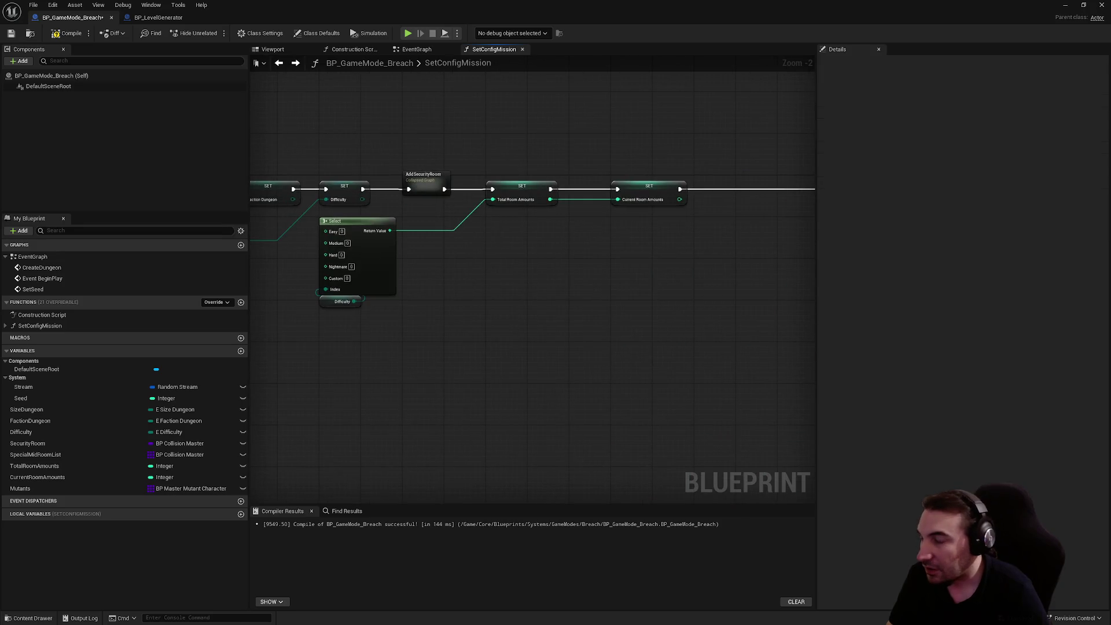
Enter 15, 20, 25 and 30 into the Select node's Easy, Medium, Hard and Nightmare fields.
click(428, 232)
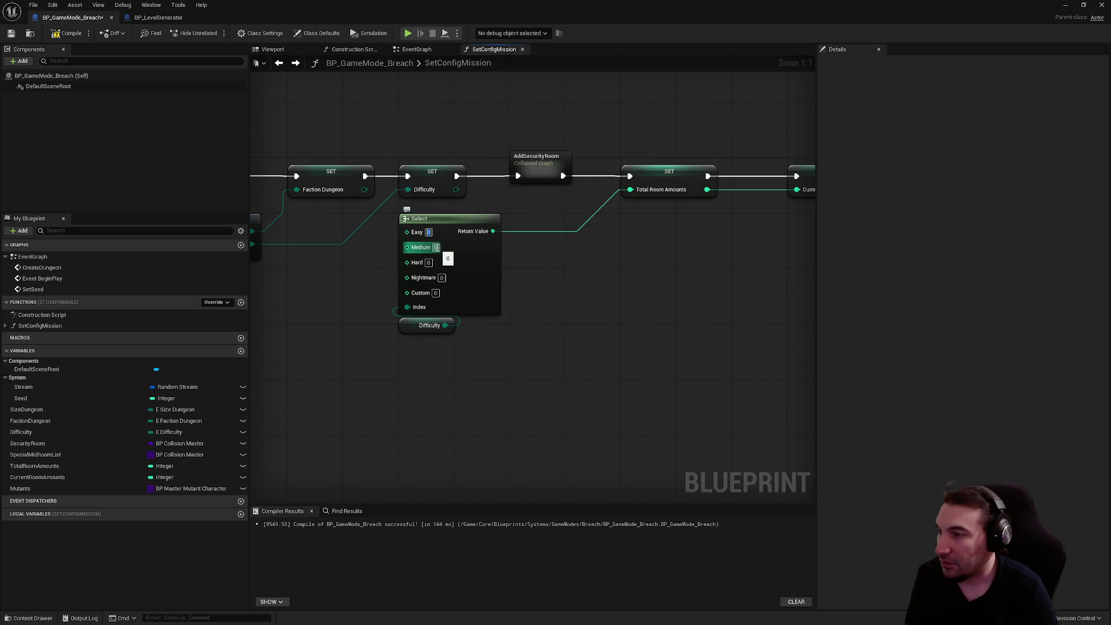
text(15)
click(436, 247)
text(20)
click(428, 262)
text(25)
click(443, 277)
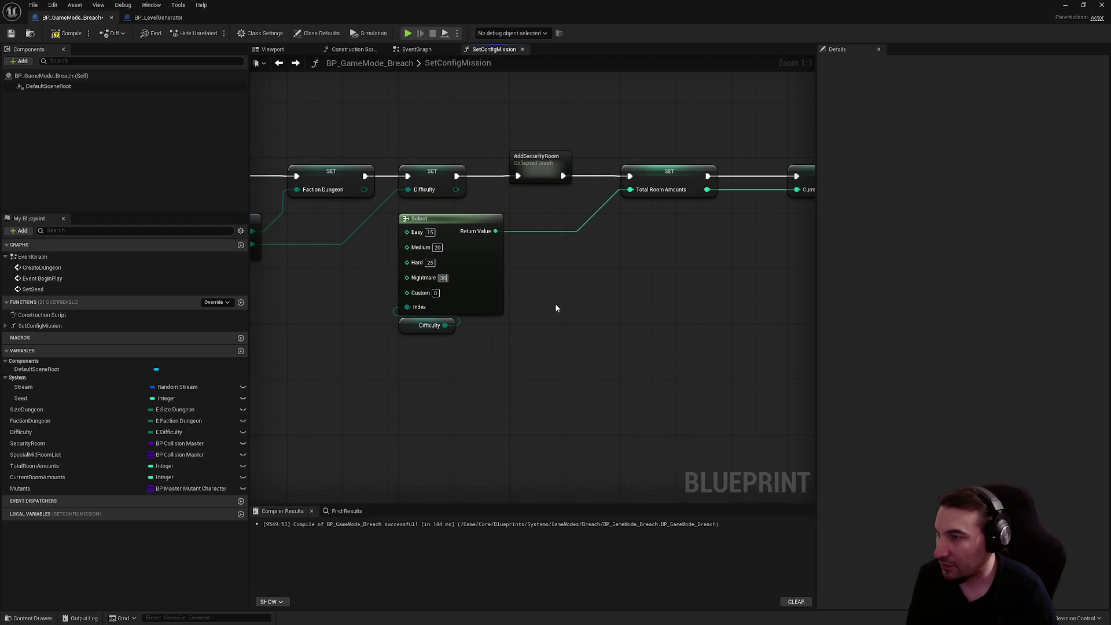
scroll(555, 295, down, 3)
scroll(485, 275, down, 2)
mouse_move(452, 144)
mouse_down()
mouse_move(824, 466)
mouse_move(794, 393)
mouse_up()
scroll(579, 255, up, 6)
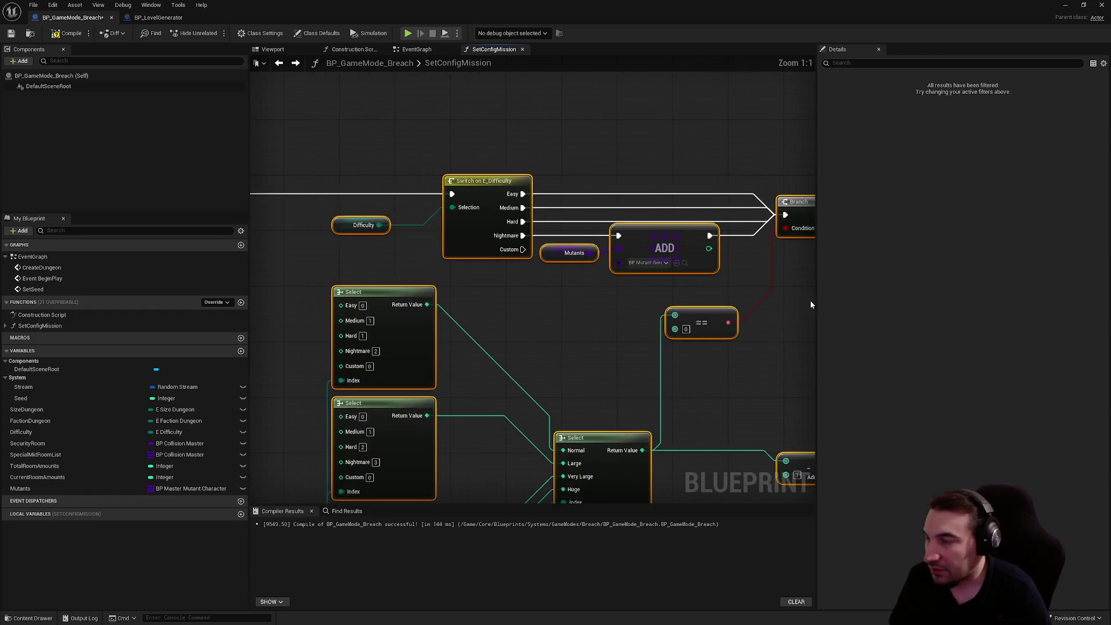
Delete the unwanted leftover nodes near the Branch, loop and Return nodes.
click(608, 136)
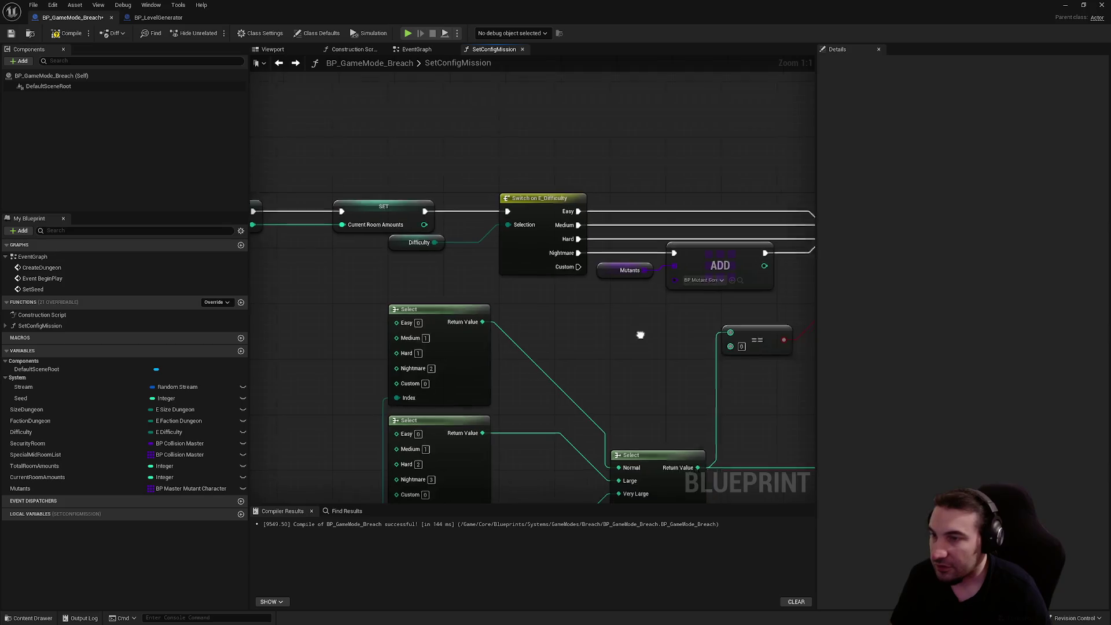
drag(472, 294, 582, 141)
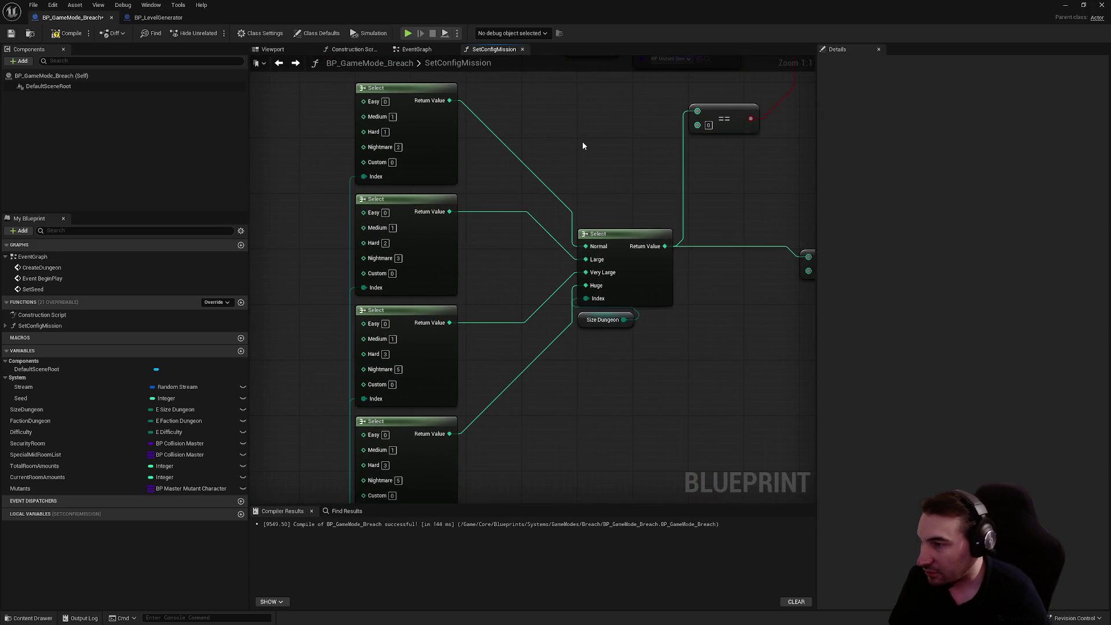
scroll(570, 181, down, 3)
mouse_move(566, 193)
mouse_down()
mouse_move(325, 290)
mouse_move(320, 281)
mouse_move(201, 400)
mouse_up()
mouse_move(547, 239)
mouse_down()
mouse_move(674, 292)
mouse_move(777, 262)
mouse_up()
key(Delete)
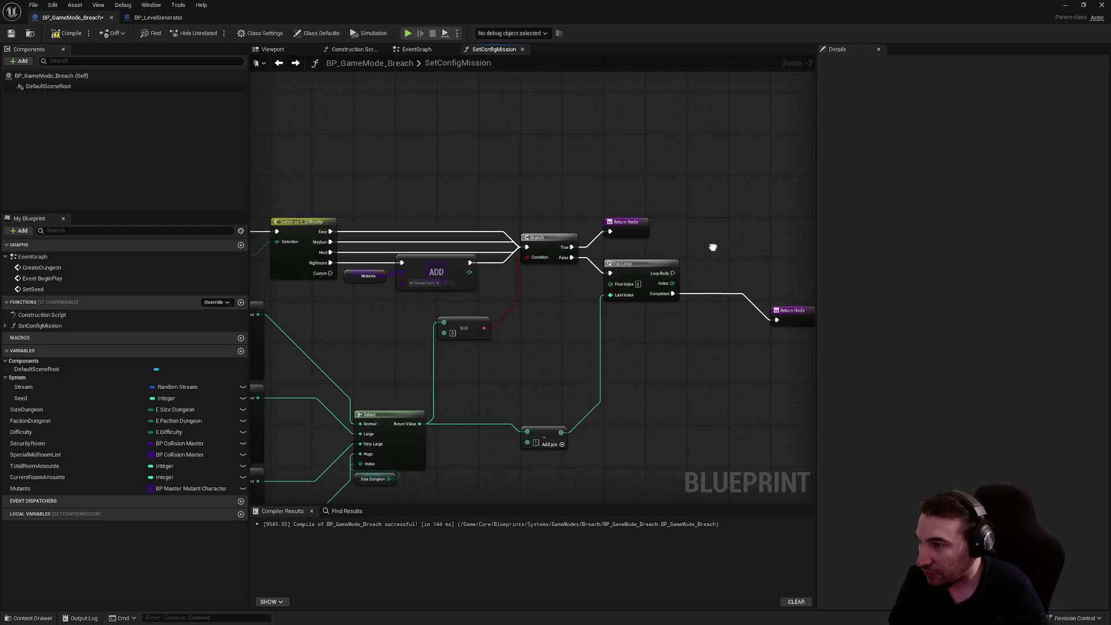
Delete the size-based Select, Size Dungeon, Add pin and For Loop nodes.
scroll(586, 319, down, 1)
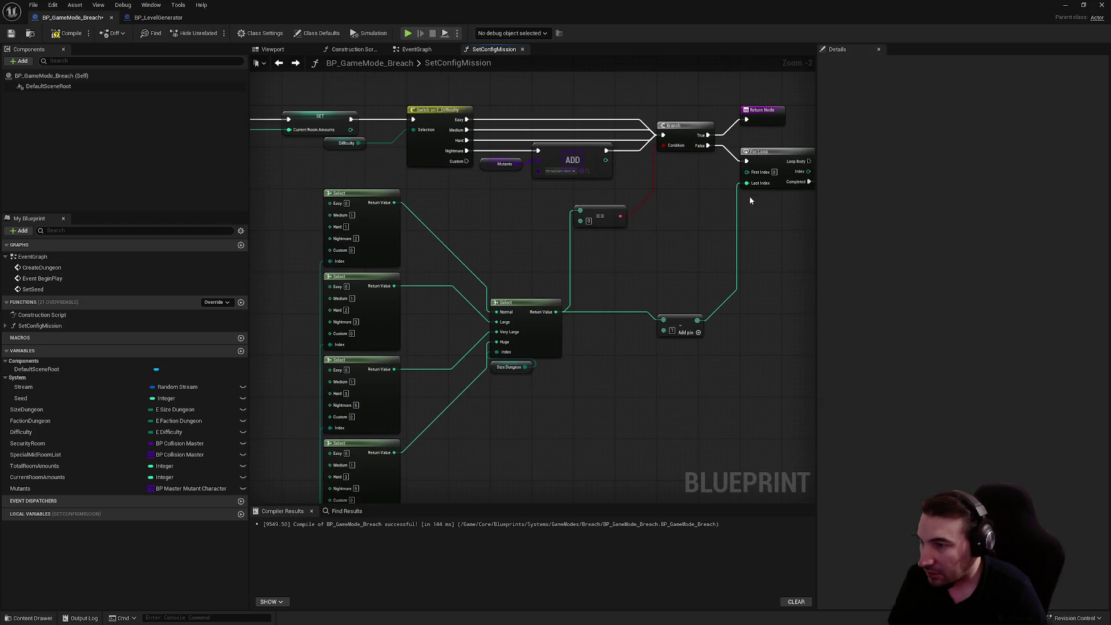
scroll(439, 286, down, 1)
mouse_move(320, 255)
mouse_down()
mouse_move(524, 352)
mouse_move(650, 472)
mouse_up()
scroll(671, 361, up, 3)
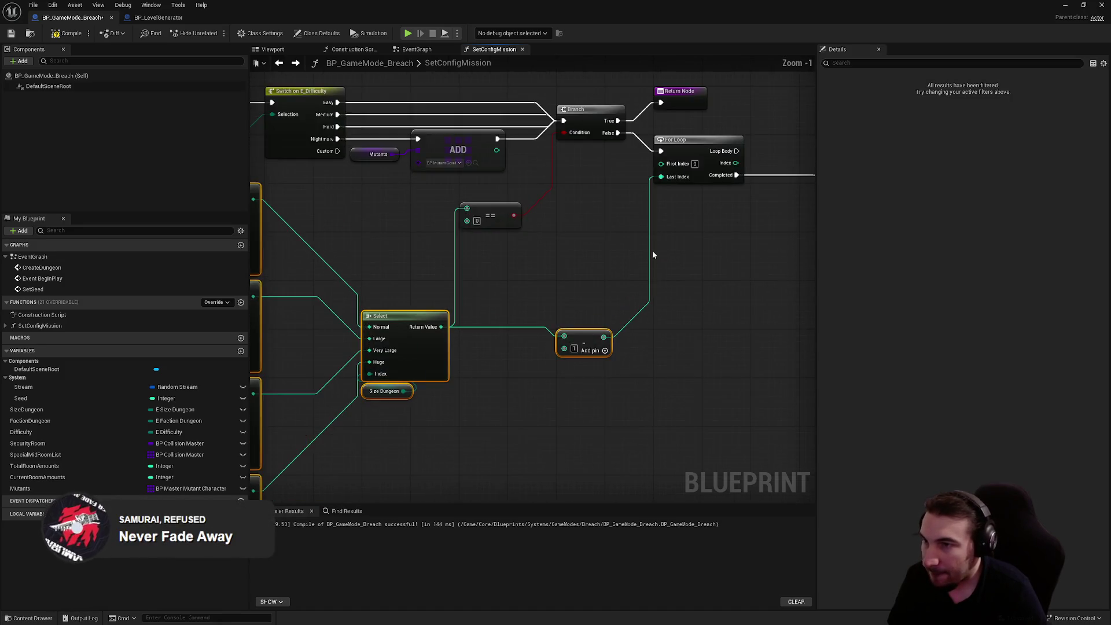
key(Delete)
click(658, 241)
key(Delete)
Wire the Switch outputs to the top Return node and delete the extra Return, Branch and == nodes.
drag(658, 241, 560, 289)
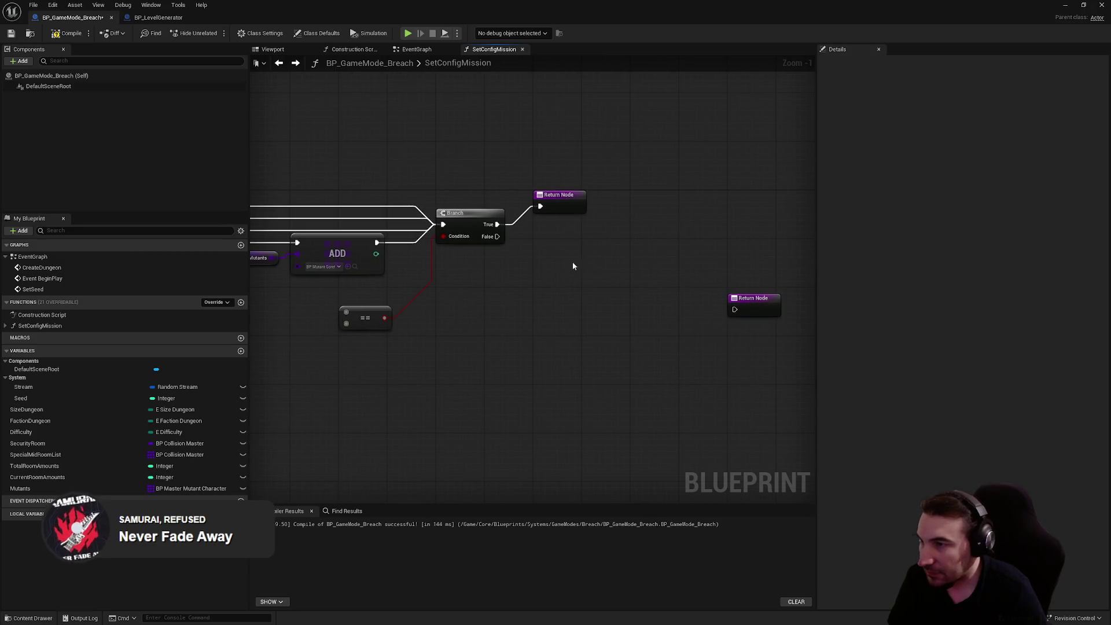
drag(747, 297, 574, 247)
drag(483, 278, 577, 300)
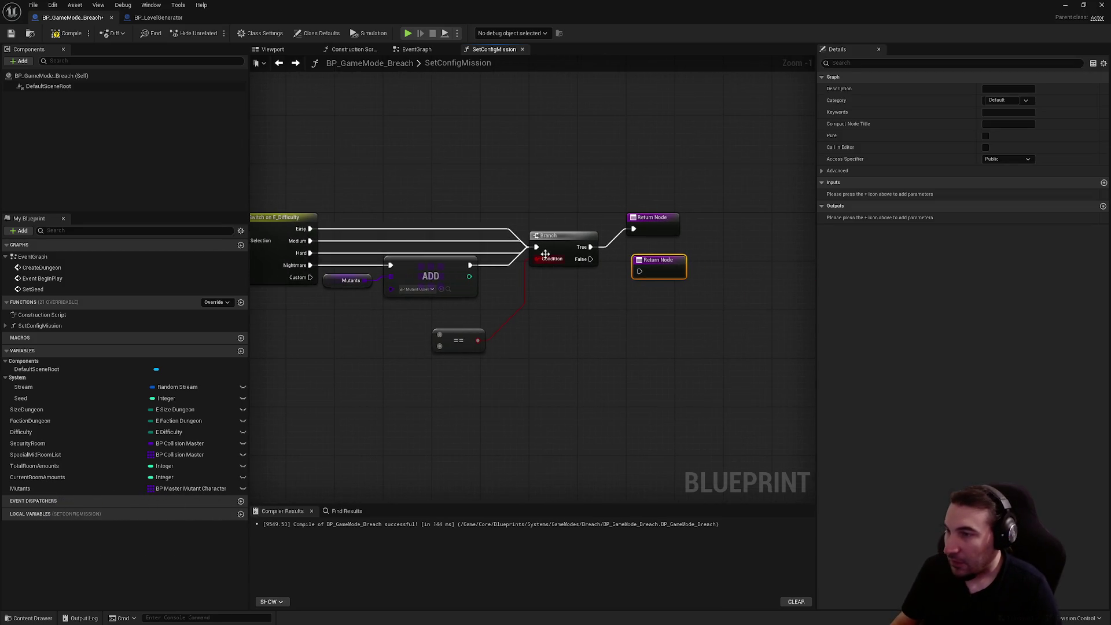
mouse_move(536, 247)
mouse_down()
mouse_move(723, 250)
mouse_move(631, 229)
mouse_up()
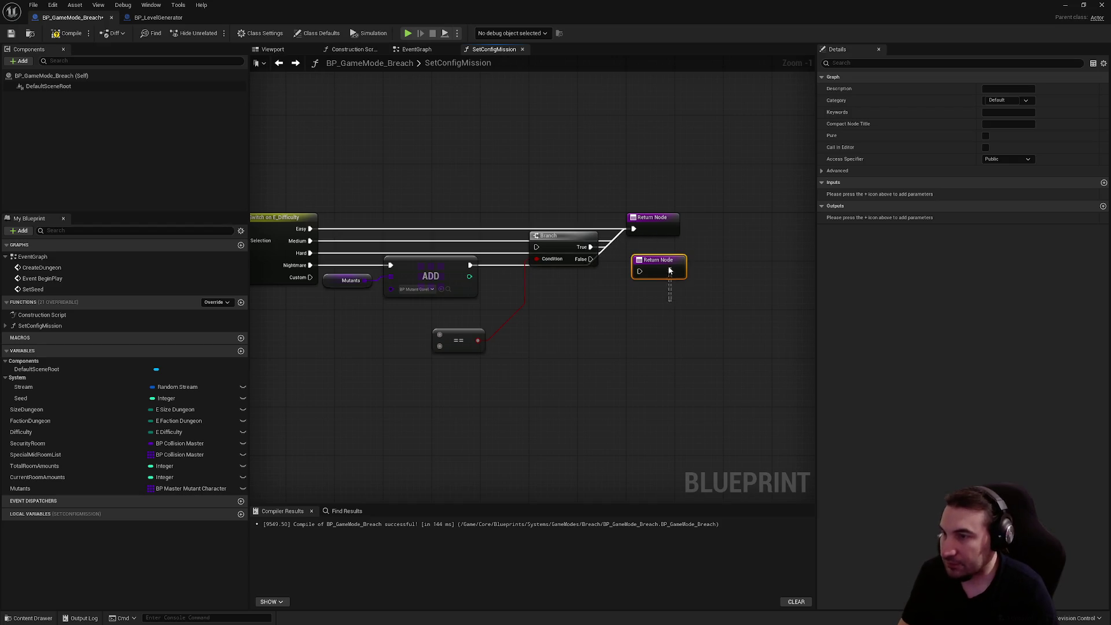
key(Delete)
drag(610, 295, 575, 234)
key(Delete)
drag(528, 363, 481, 343)
key(Delete)
Place the Return node beside the Switch, then compile and save BP_GameMode_Breach.
drag(660, 219, 613, 238)
click(529, 295)
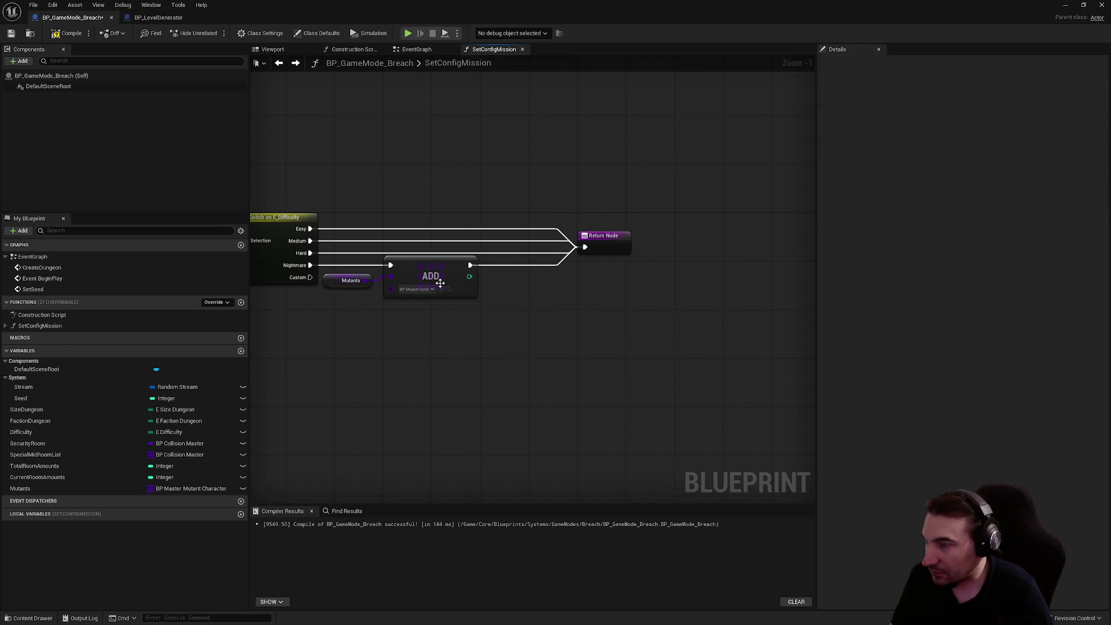
drag(322, 300, 504, 310)
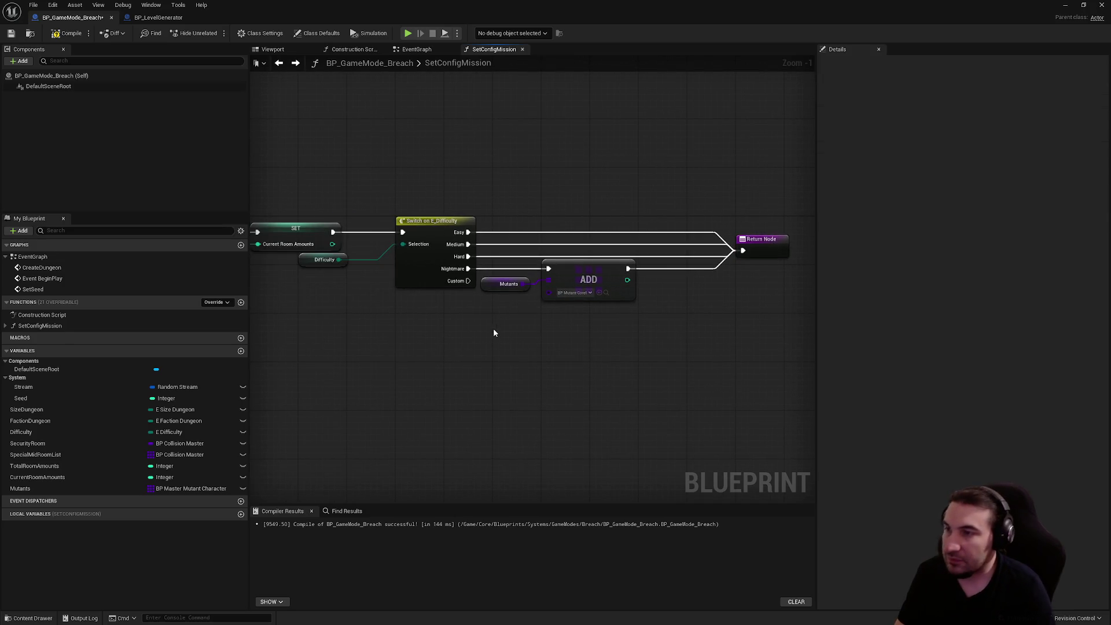
drag(481, 323, 602, 330)
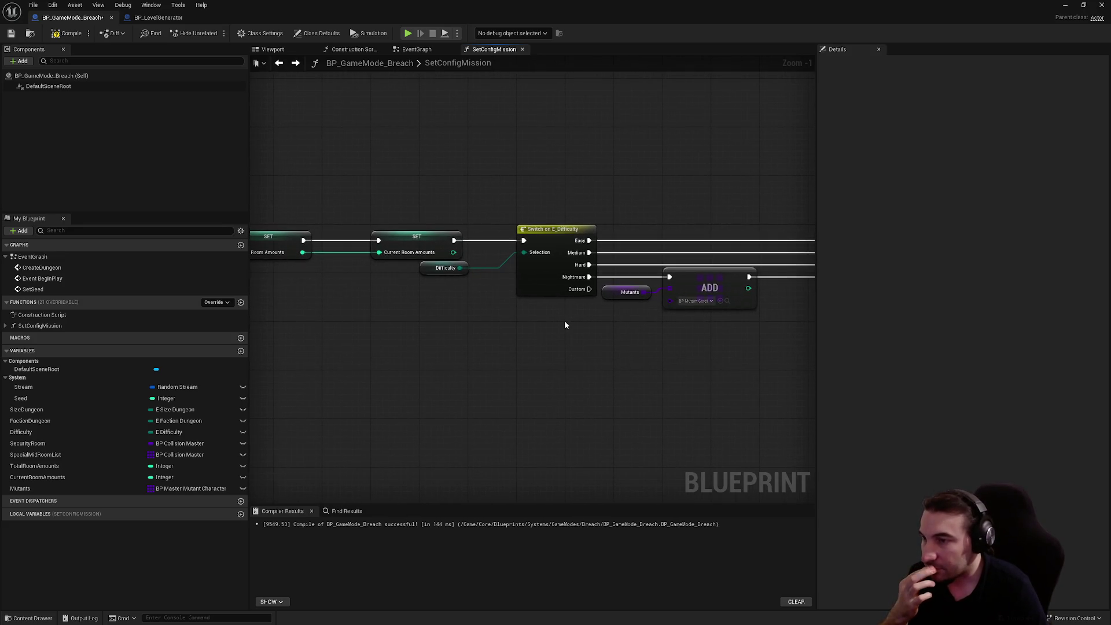
drag(407, 310, 442, 305)
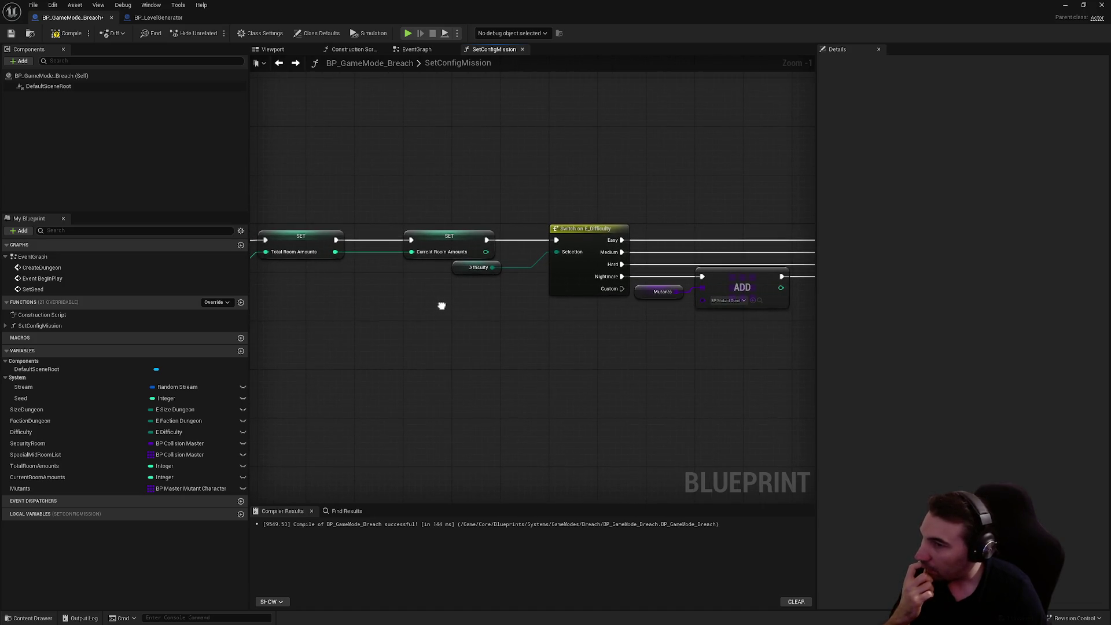
click(67, 33)
click(11, 33)
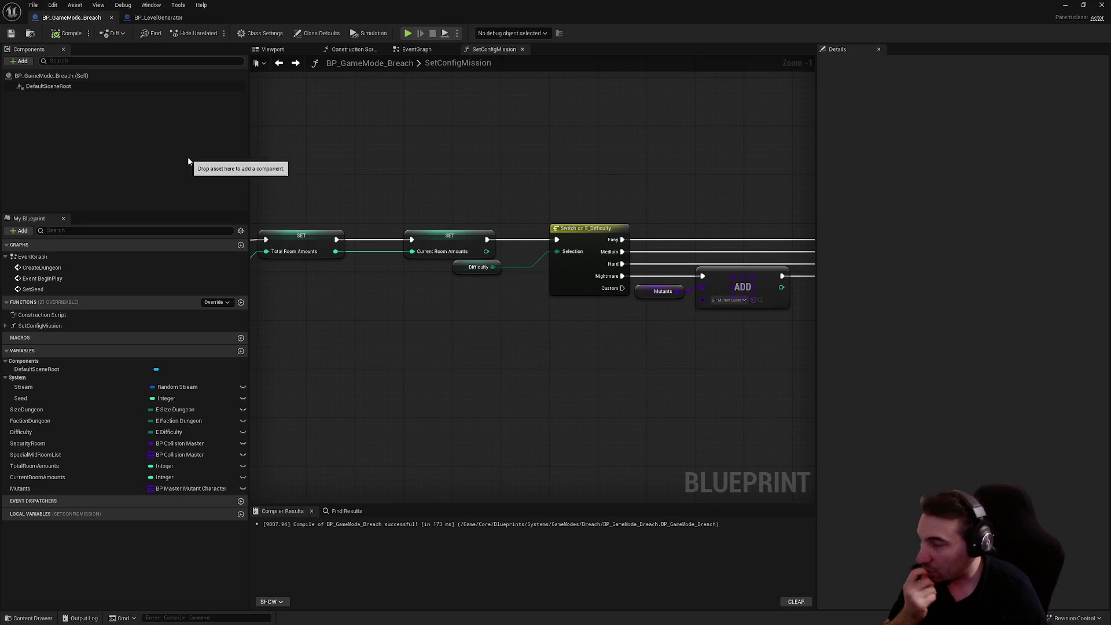
key(super+Down)
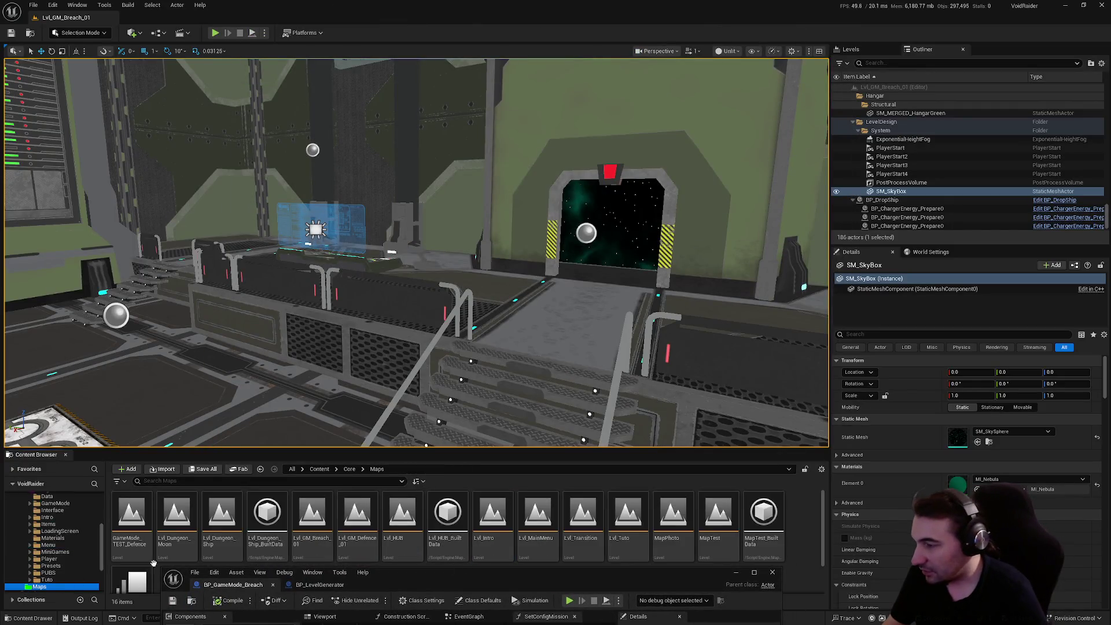
double_click(350, 519)
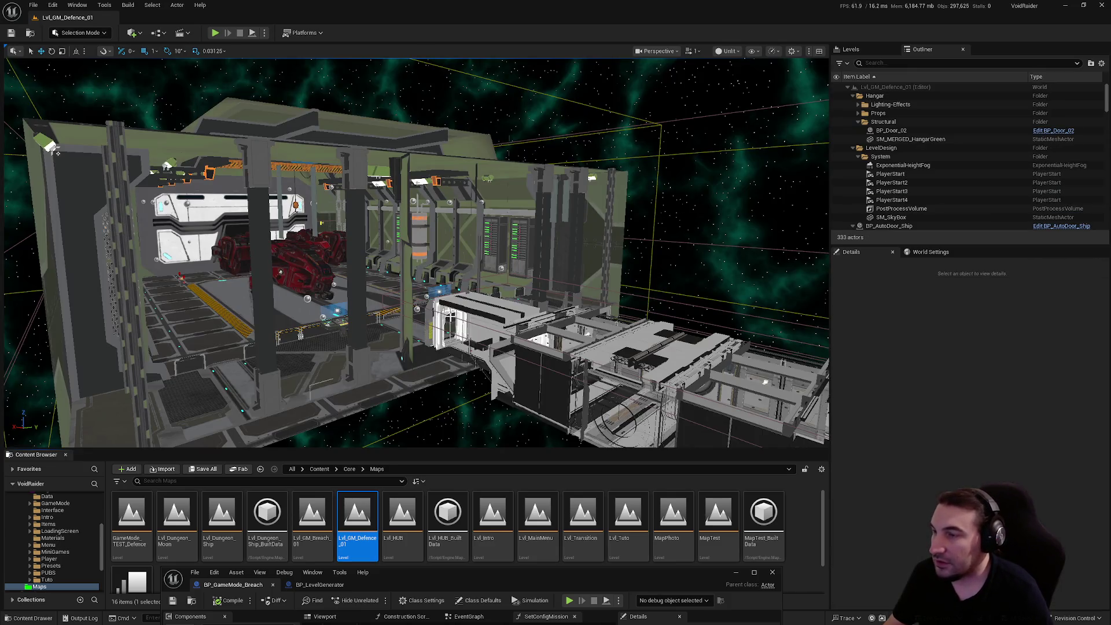
mouse_move(452, 321)
mouse_down()
mouse_move(452, 254)
mouse_move(471, 209)
mouse_move(453, 315)
mouse_up()
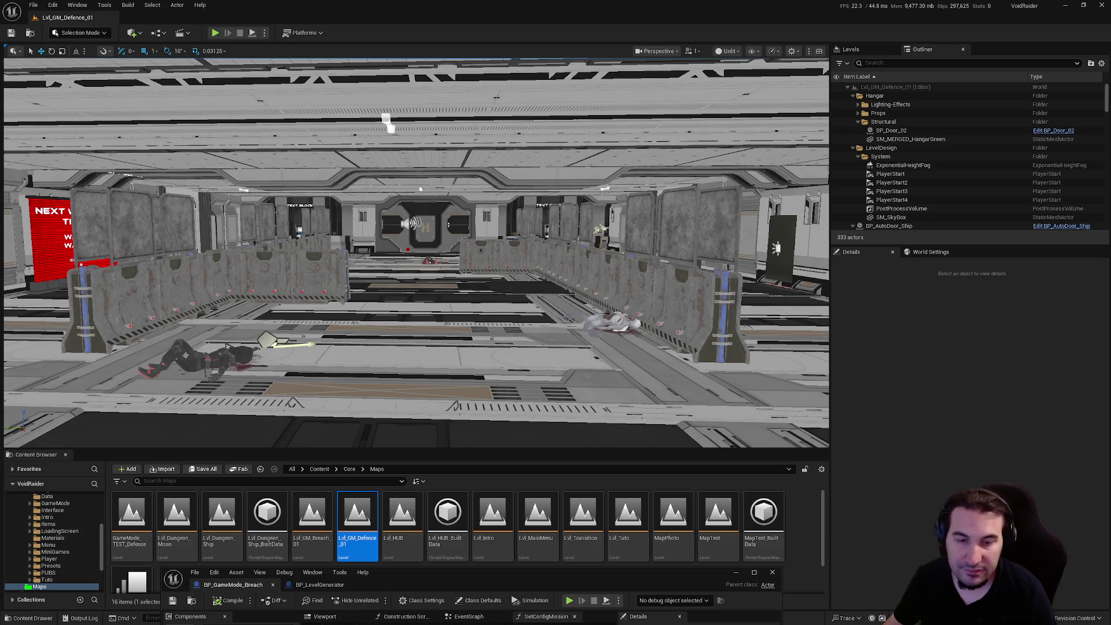
double_click(310, 525)
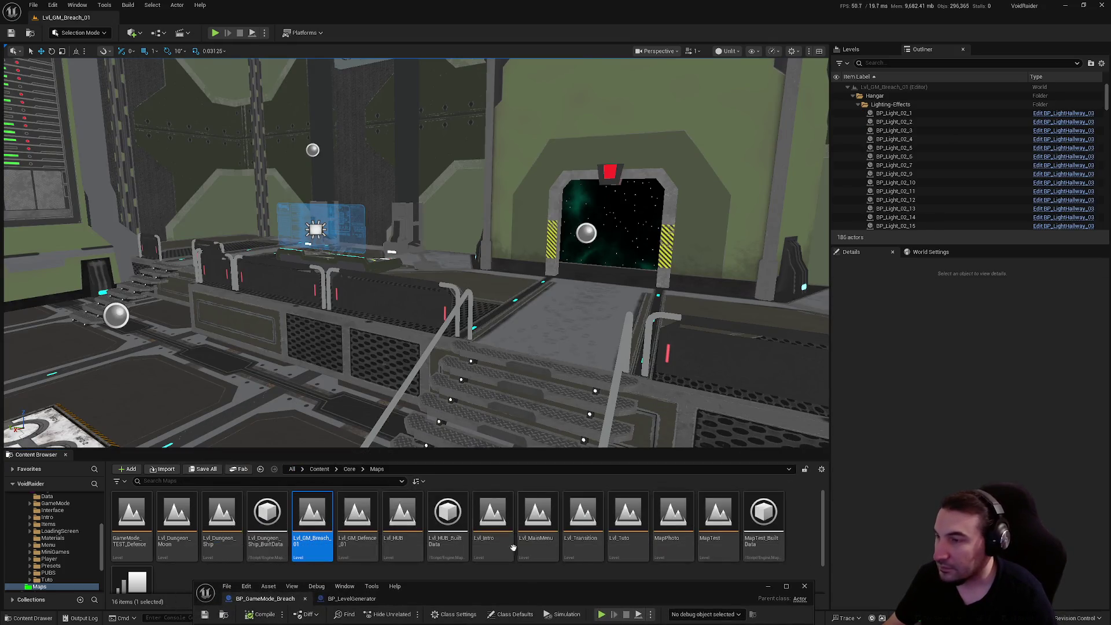
drag(369, 428, 369, 428)
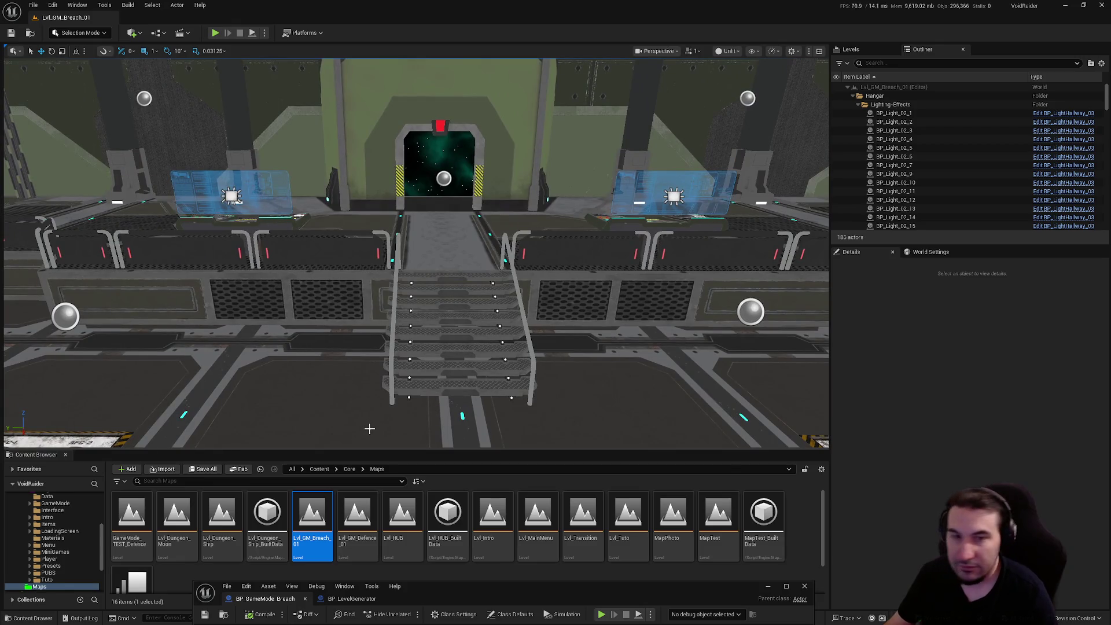
scroll(33, 543, up, 3)
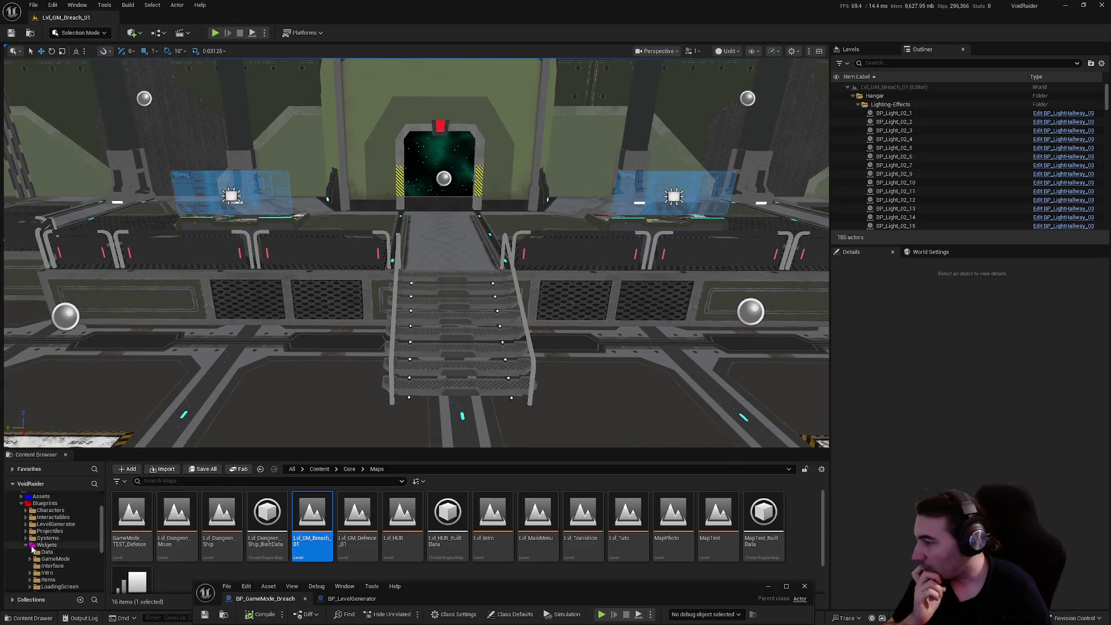
click(27, 545)
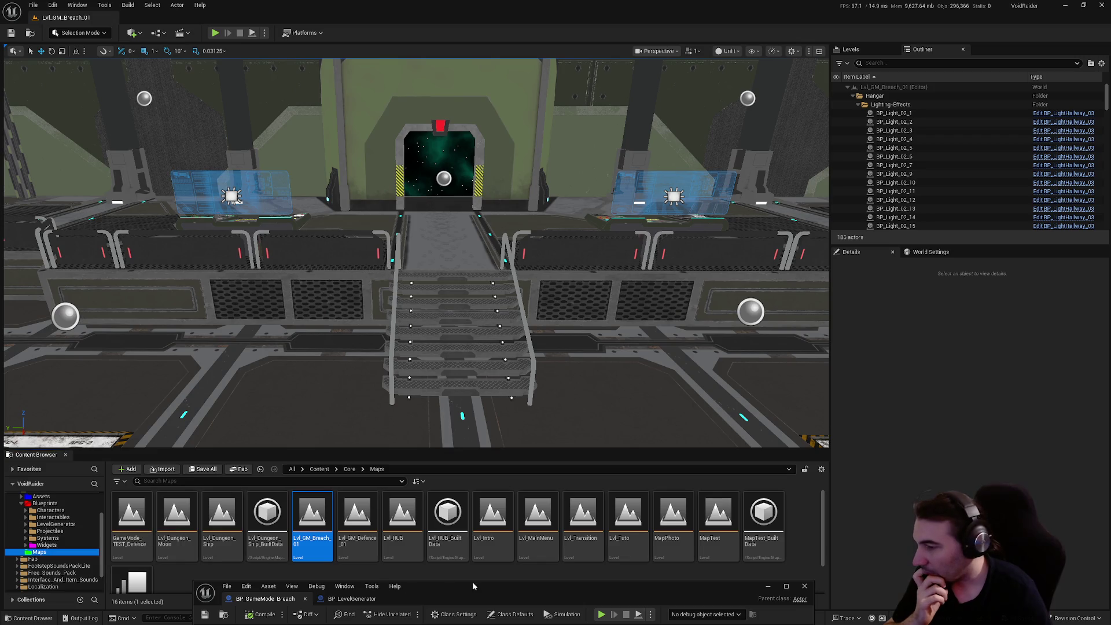
drag(473, 585, 545, 322)
double_click(545, 325)
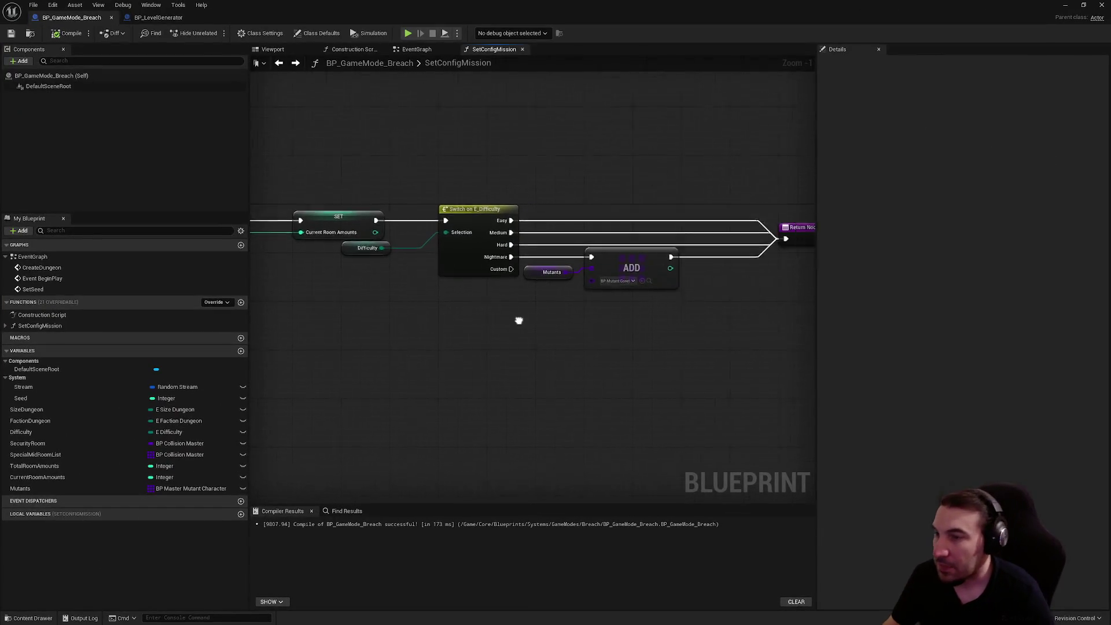
scroll(692, 256, down, 4)
scroll(547, 281, up, 4)
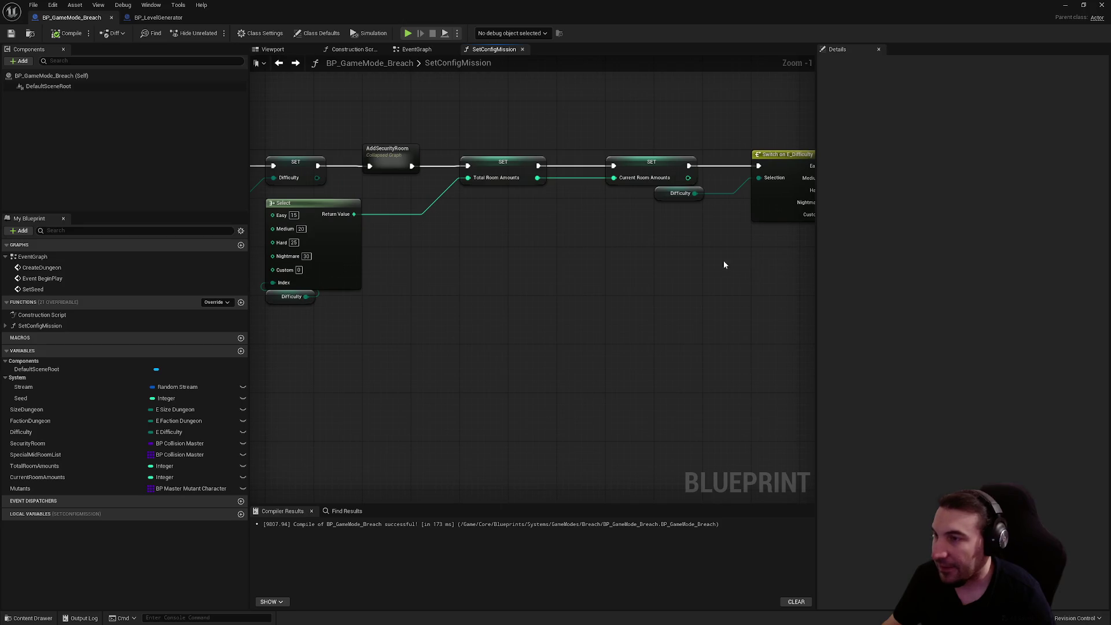
scroll(750, 290, down, 2)
scroll(695, 323, up, 2)
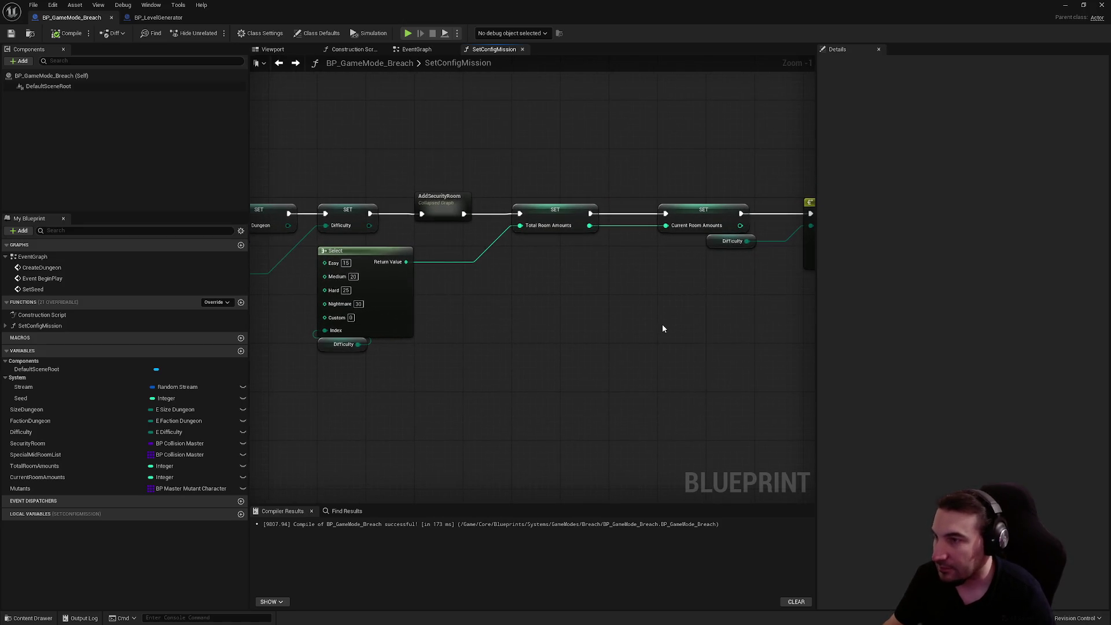